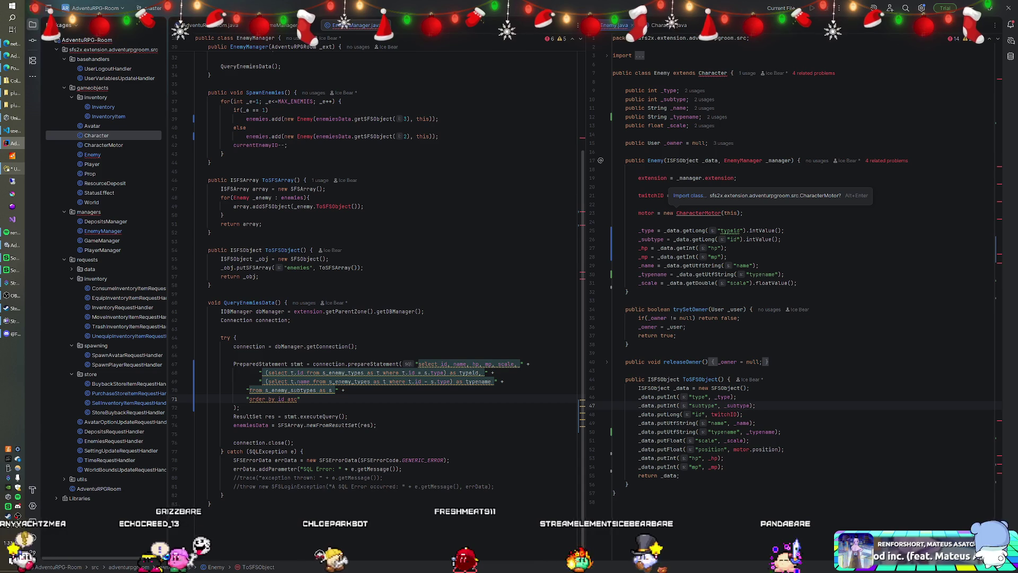
Step: Build the AdventuRPG-Room module from its context menu in the Project tree
scroll(371, 265, up, 2)
scroll(371, 265, up, 2)
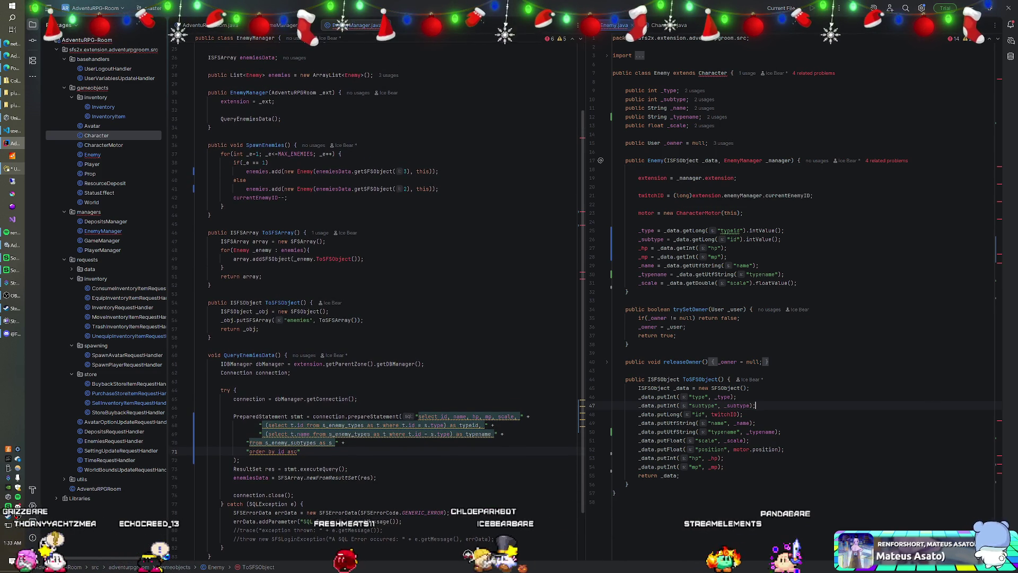
scroll(371, 265, down, 3)
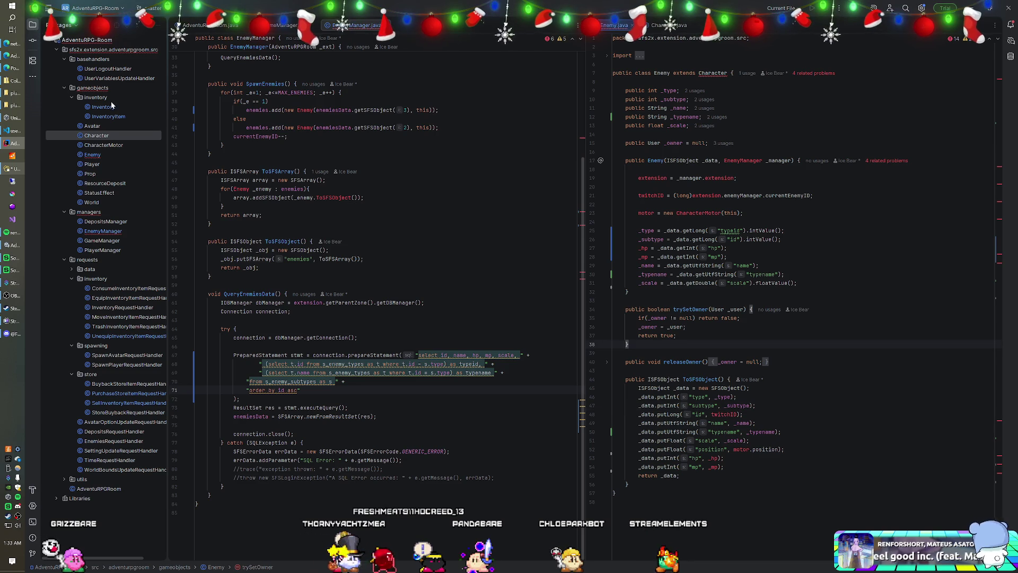
right_click(97, 42)
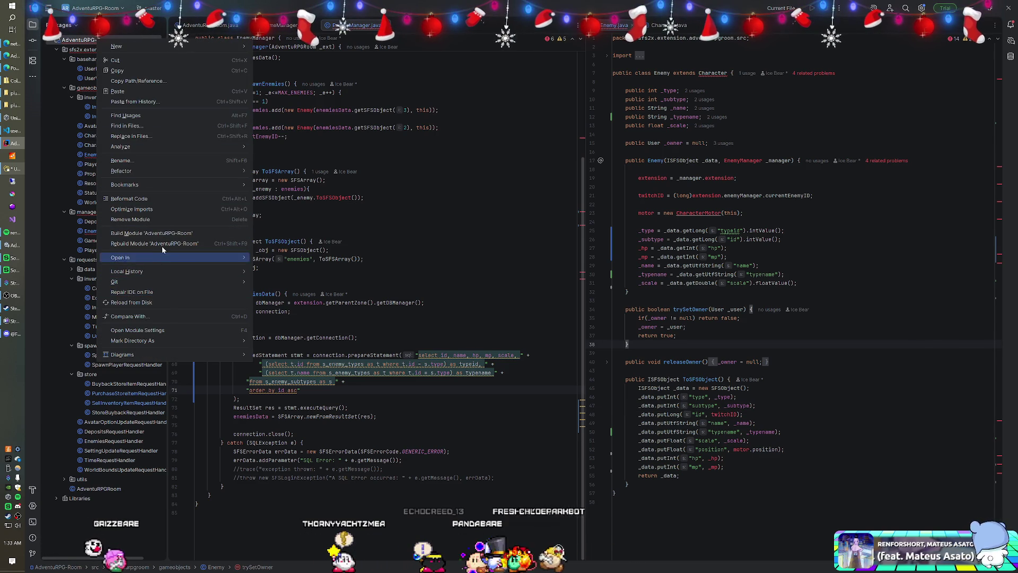
click(175, 234)
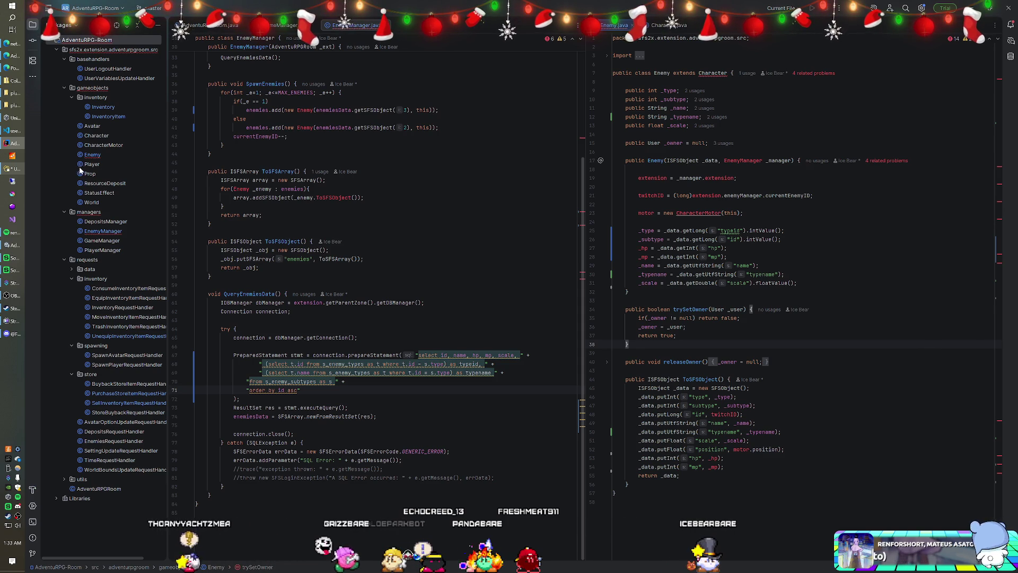
click(13, 8)
Step: Open Services through a 'servic' search, stop sfs2x-service, and close the window
text(servic)
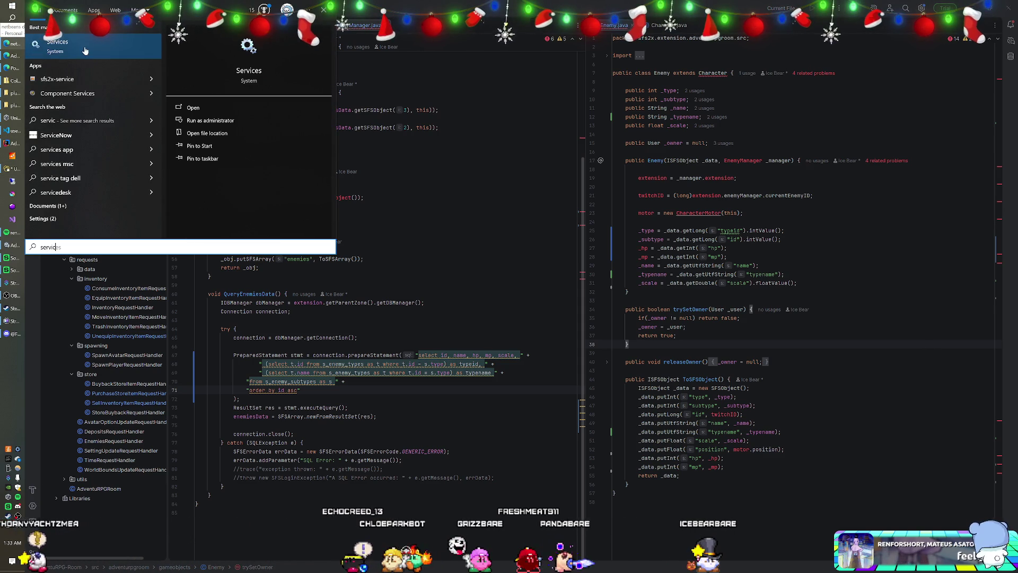
click(83, 50)
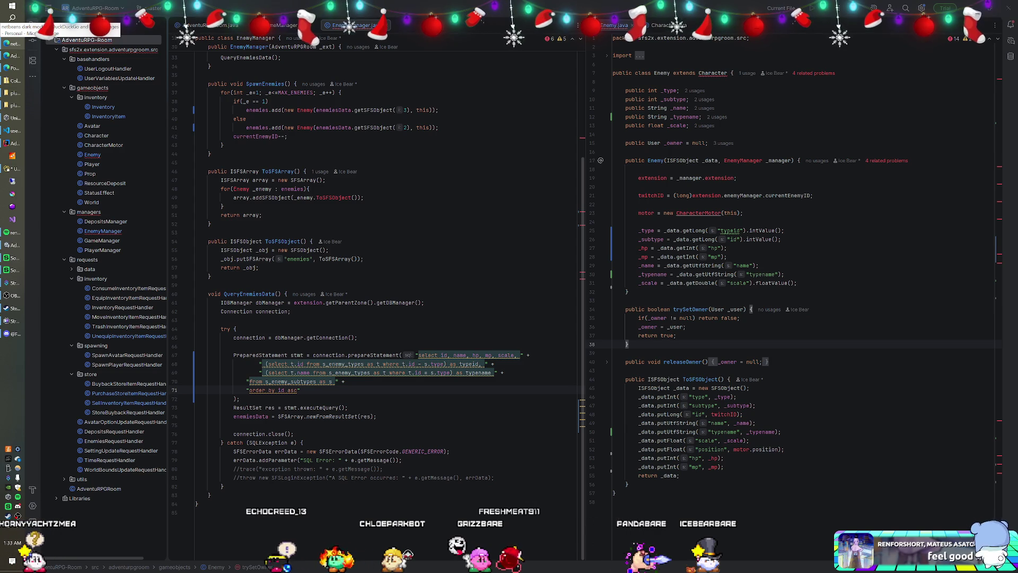
scroll(241, 142, down, 20)
scroll(242, 142, down, 20)
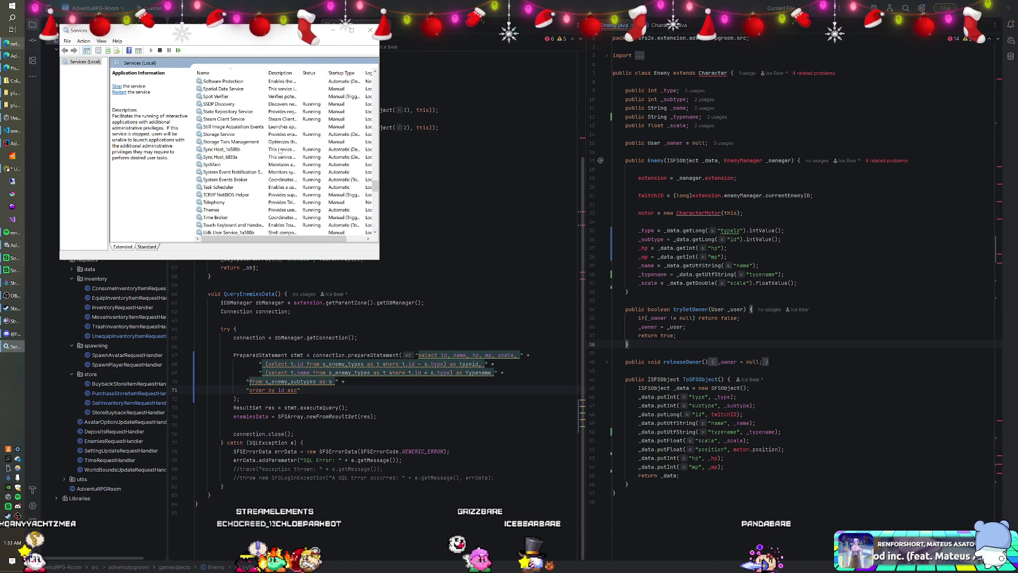
scroll(238, 143, up, 3)
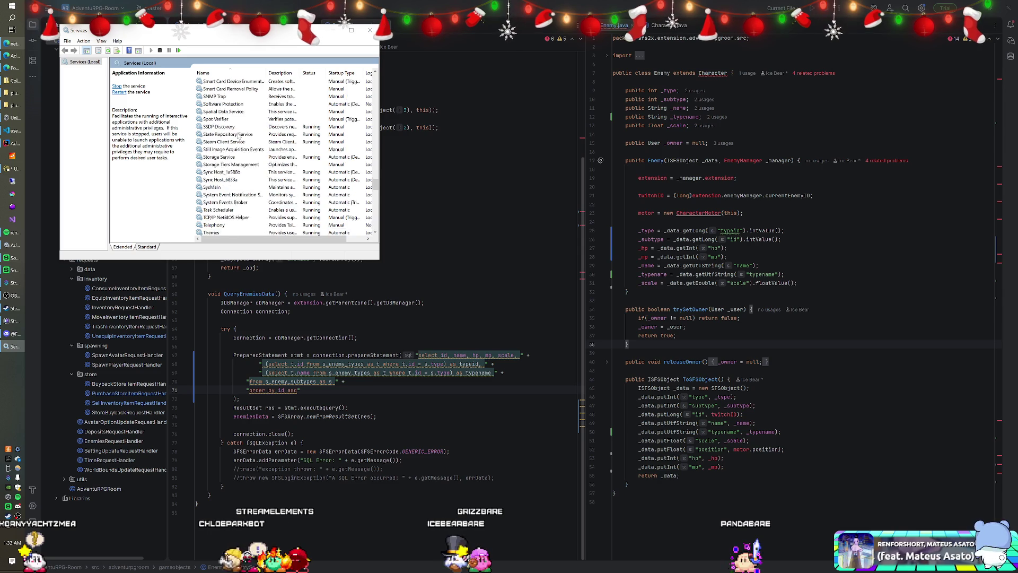
click(240, 97)
right_click(242, 99)
click(267, 112)
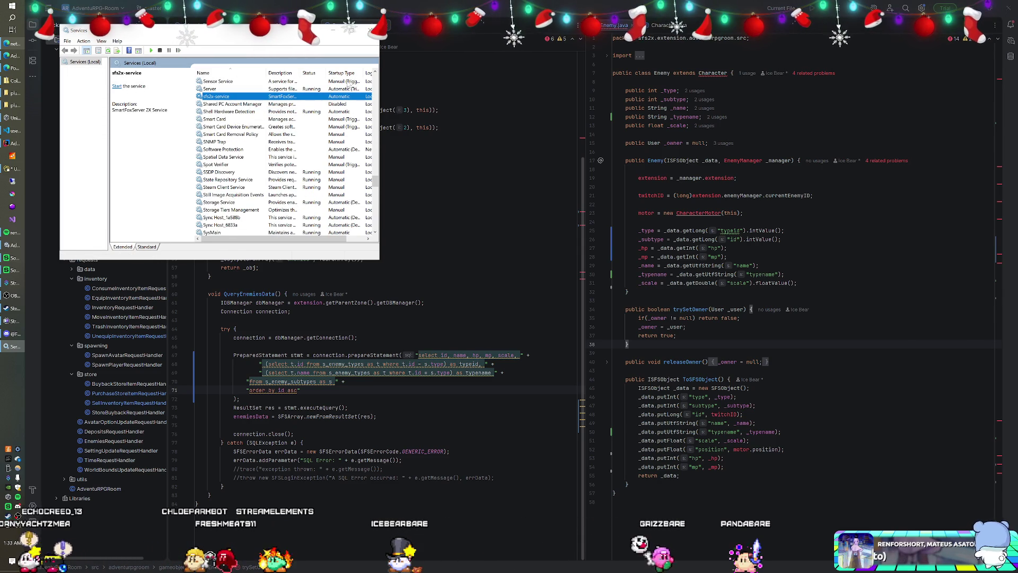
click(369, 29)
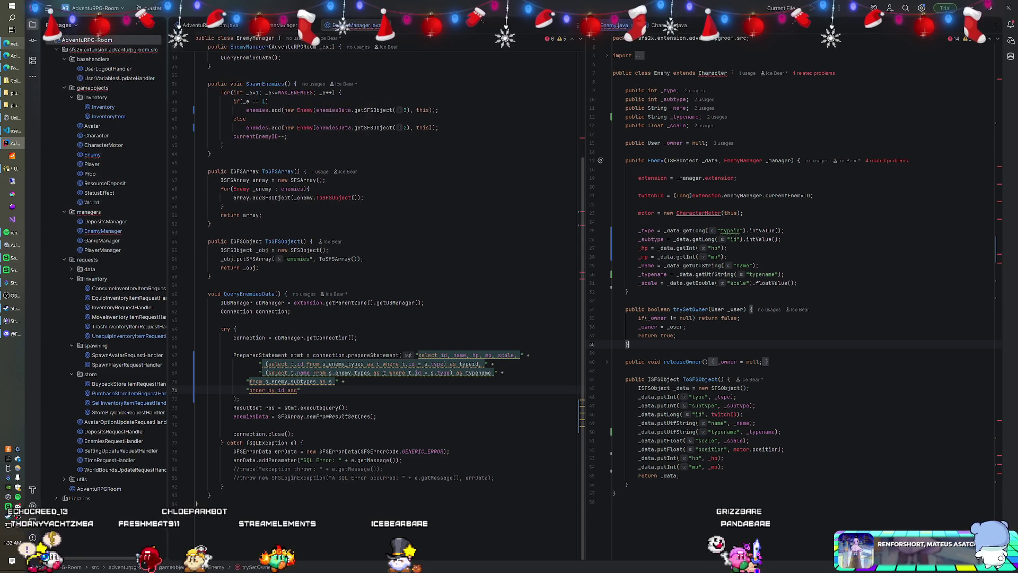
Step: Launch SmartFoxServer 2X in its console, then return through IntelliJ to the Unity editor
click(17, 156)
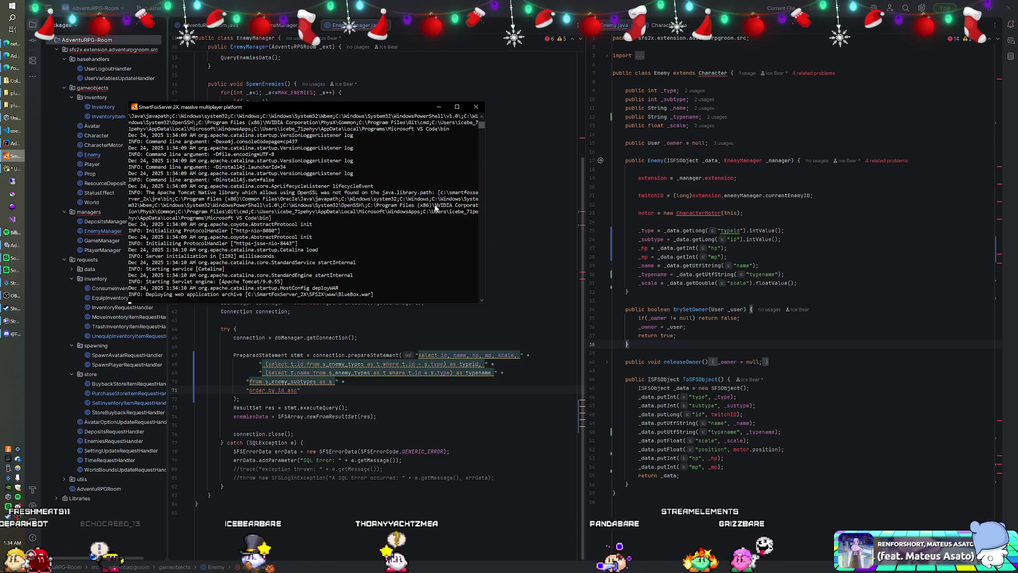
click(340, 92)
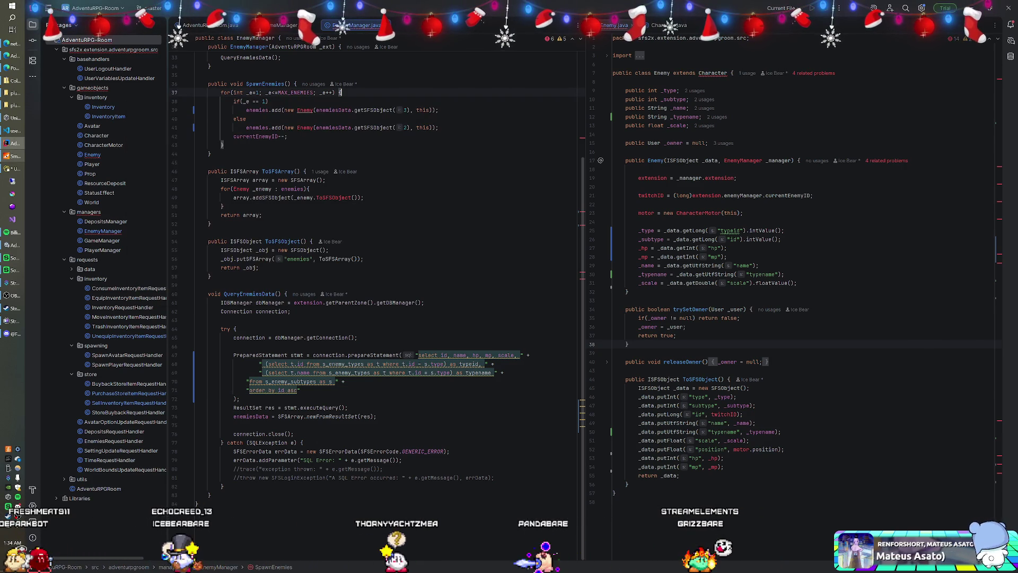
key(alt+Tab)
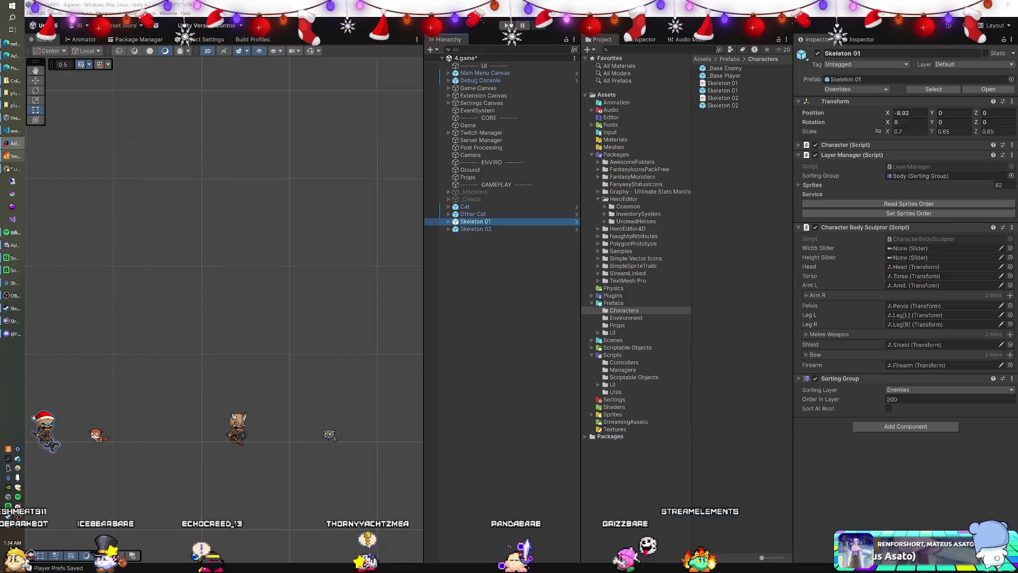
Step: Deactivate Skeleton 01 and Skeleton 02, then open Server Manager's ServerManager script
click(810, 56)
click(817, 53)
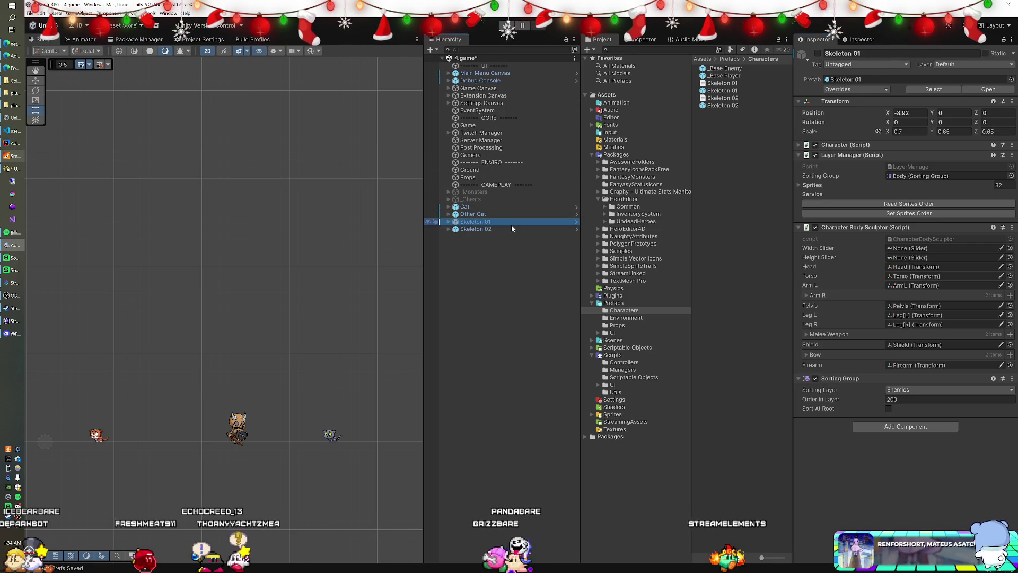
click(497, 229)
click(817, 53)
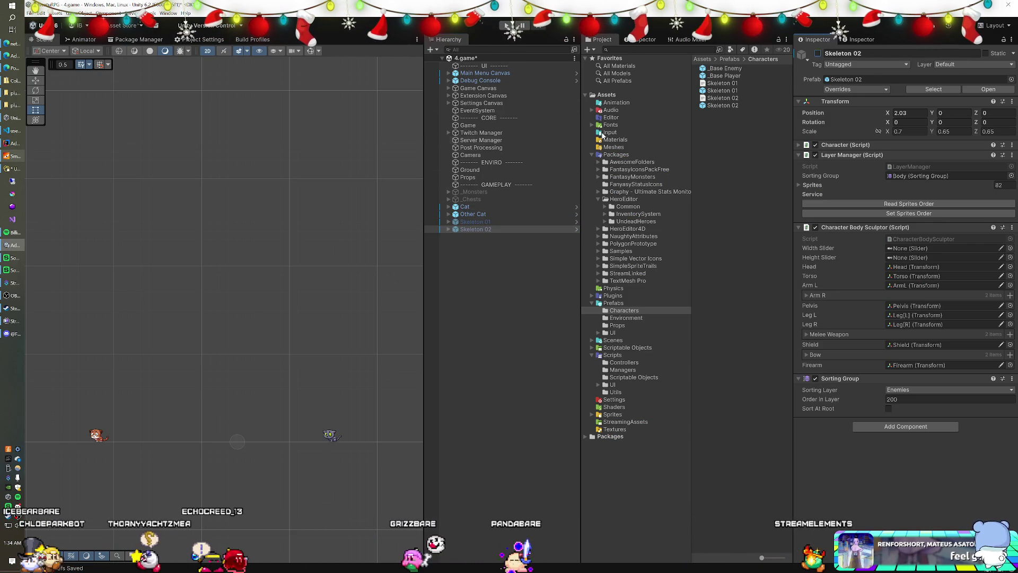
click(472, 140)
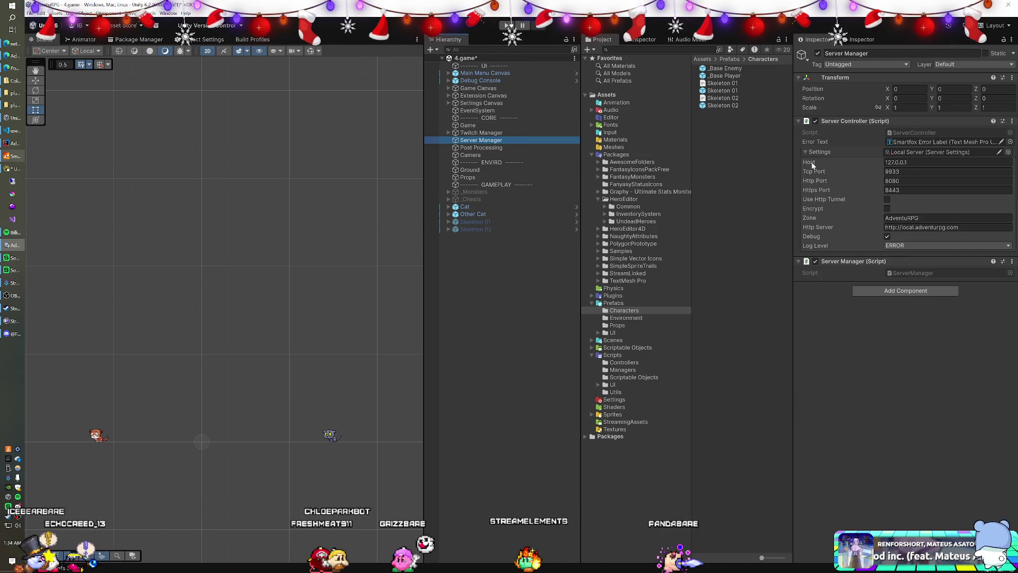
click(912, 273)
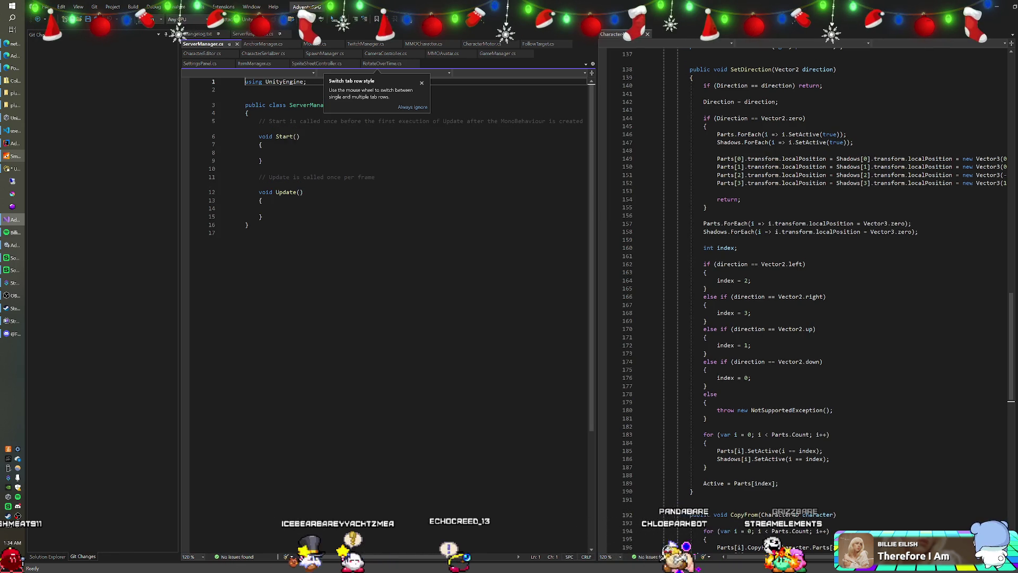
Step: Browse ServerManager.cs and the Git Changes Assets folder, then open Changelog.txt at v0.8.3a
click(261, 161)
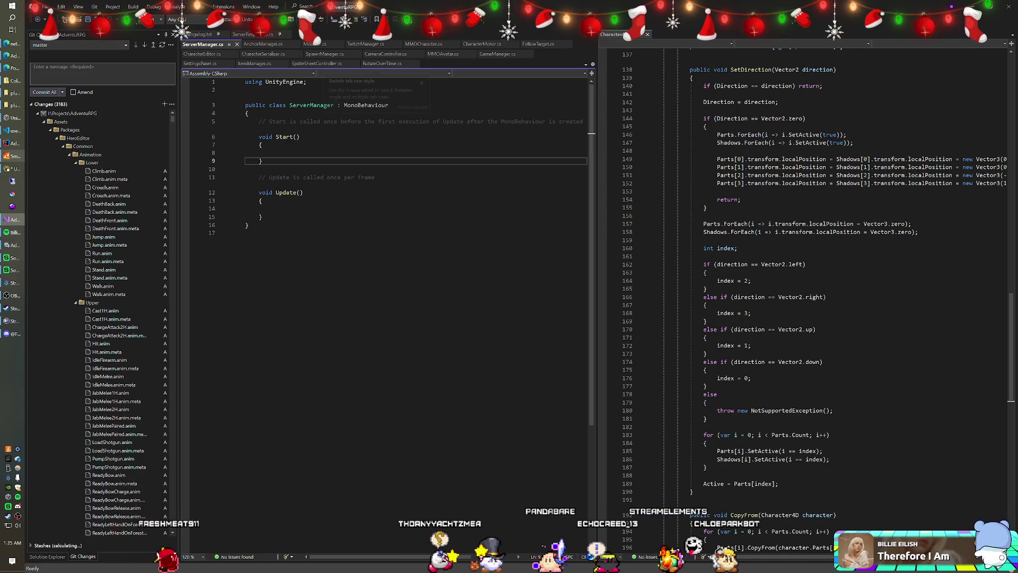
click(273, 152)
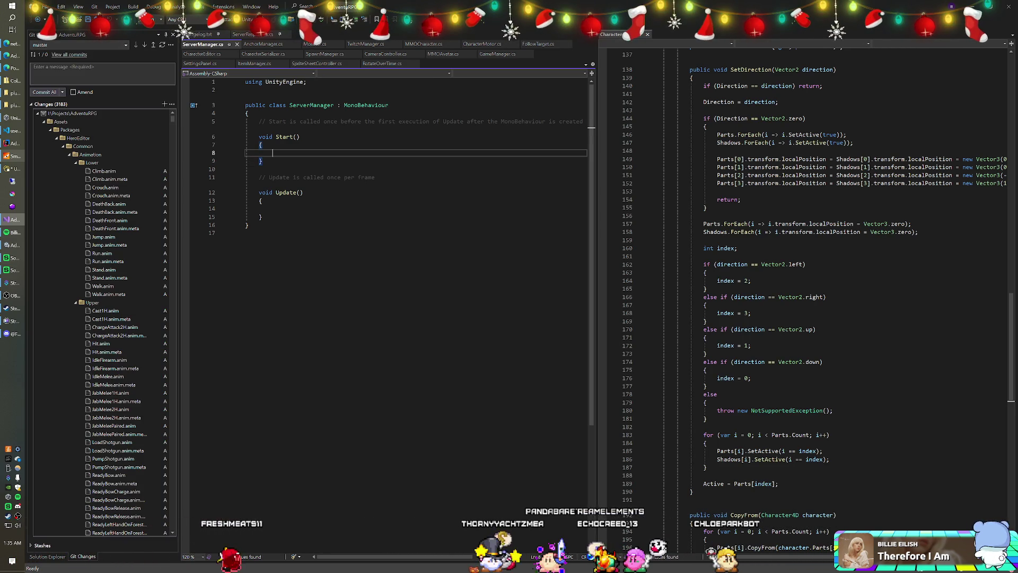
click(318, 105)
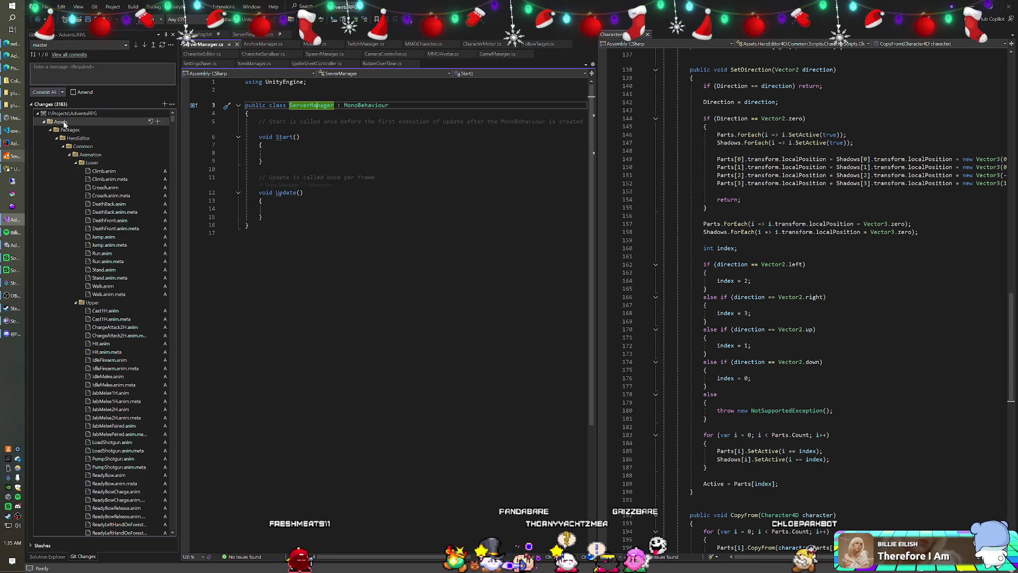
click(45, 122)
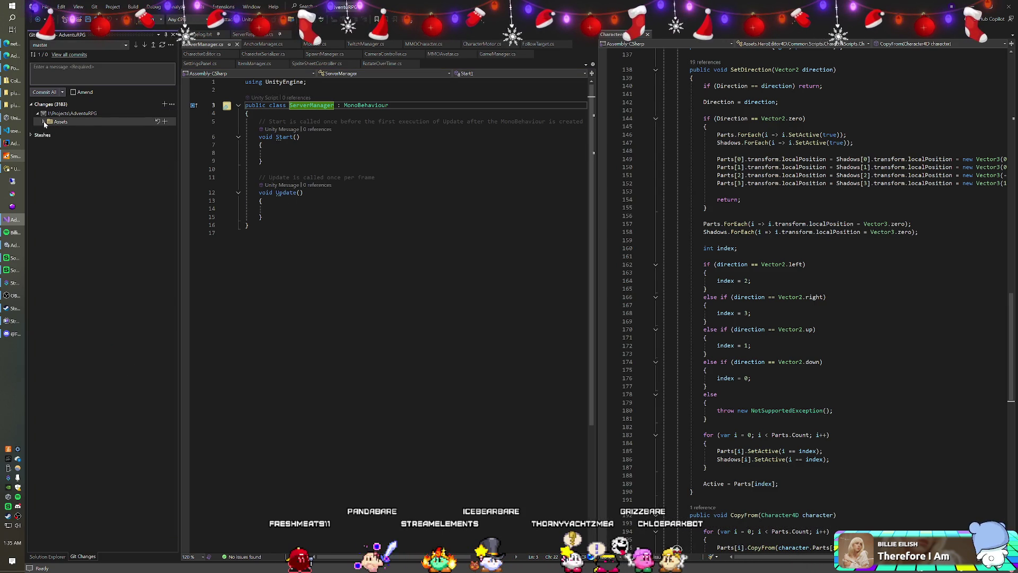
click(44, 122)
click(44, 122)
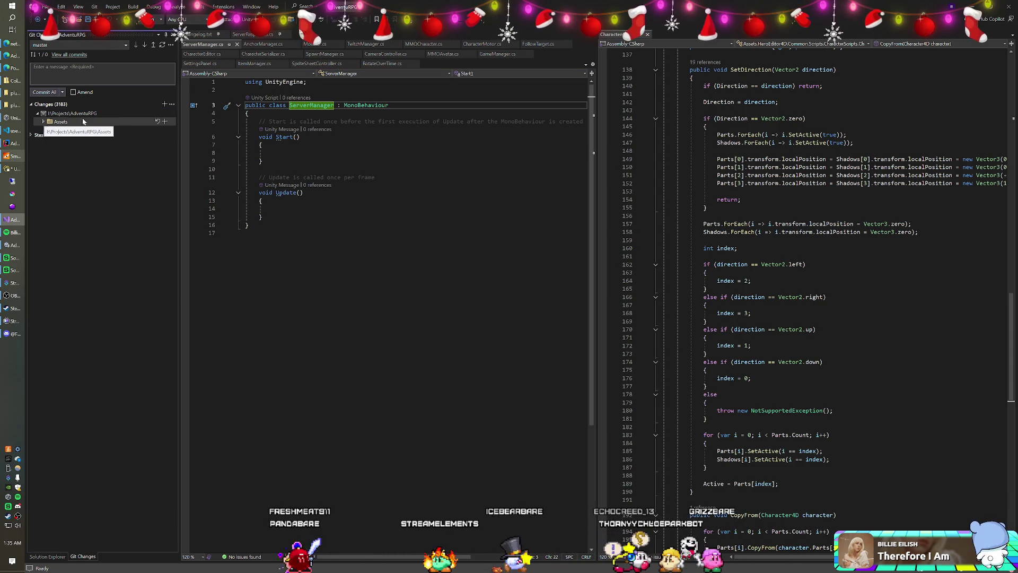
click(262, 145)
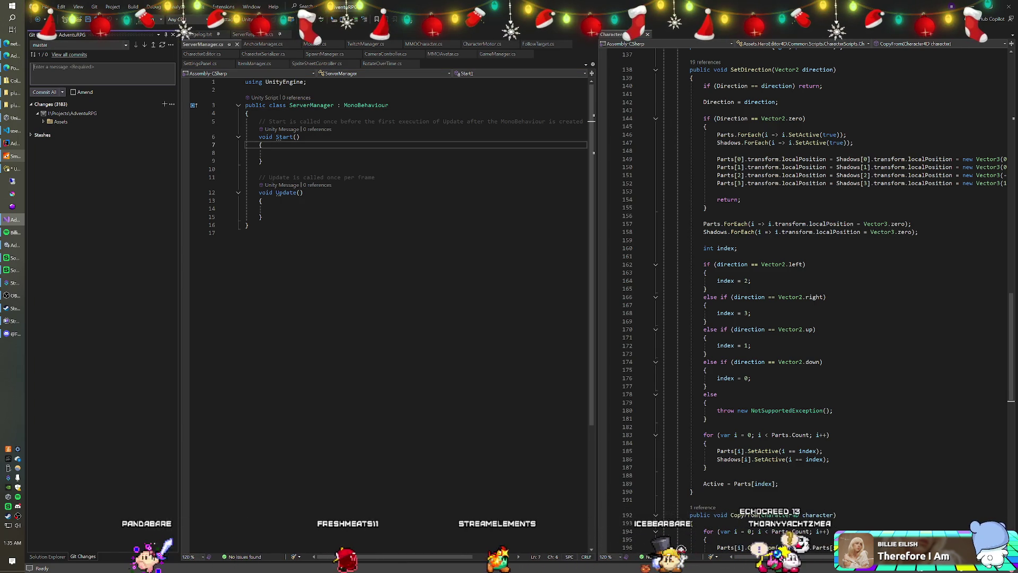
click(200, 35)
click(281, 72)
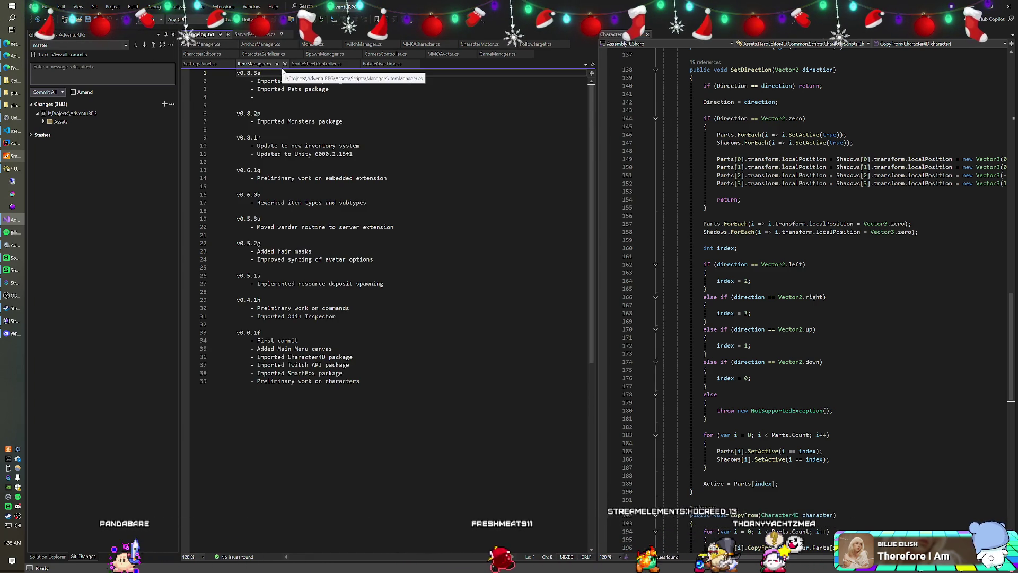
Step: Change the changelog version to v0.8.3b and add a line under the 2D Undead entry
key(BackSpace)
text(b)
key(Down)
key(Down)
key(Down)
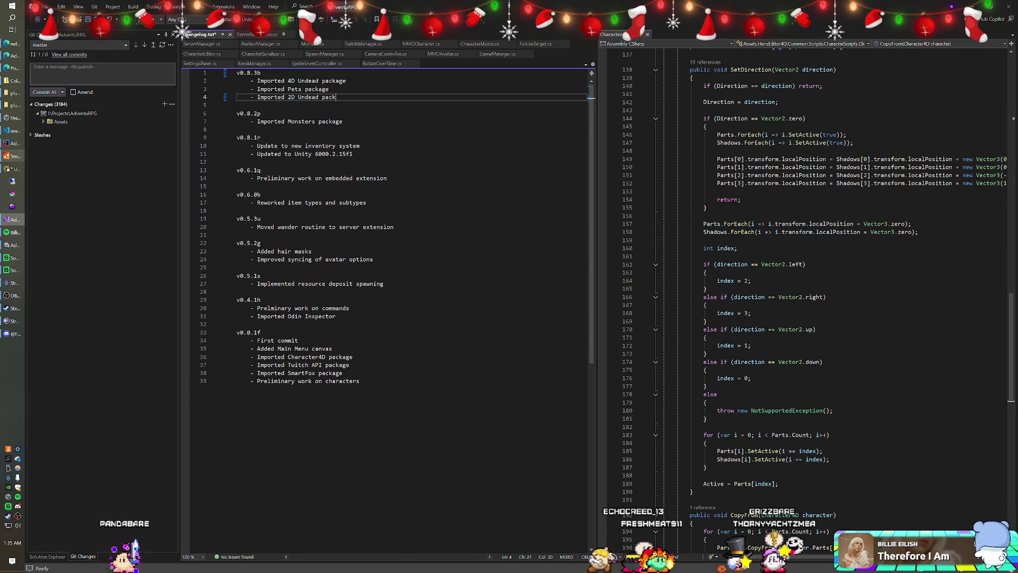
key(Return)
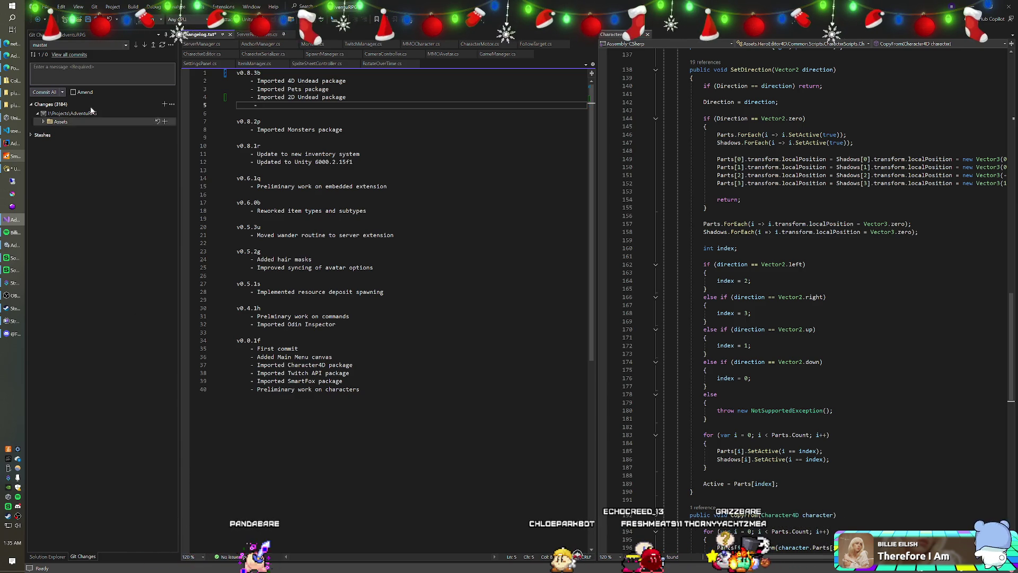
Step: View the master branch's commit history, then close it
click(69, 45)
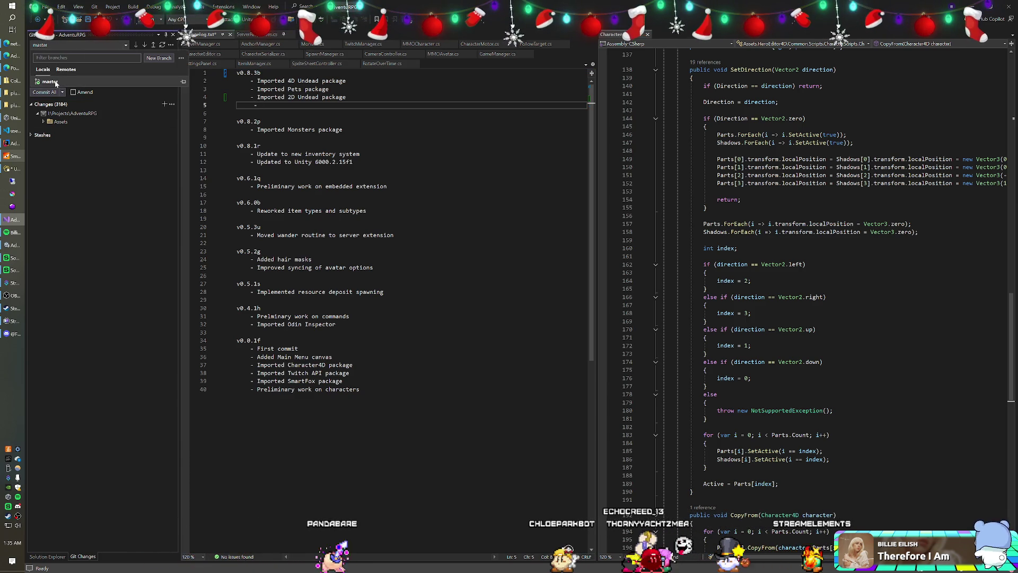
right_click(69, 82)
click(68, 129)
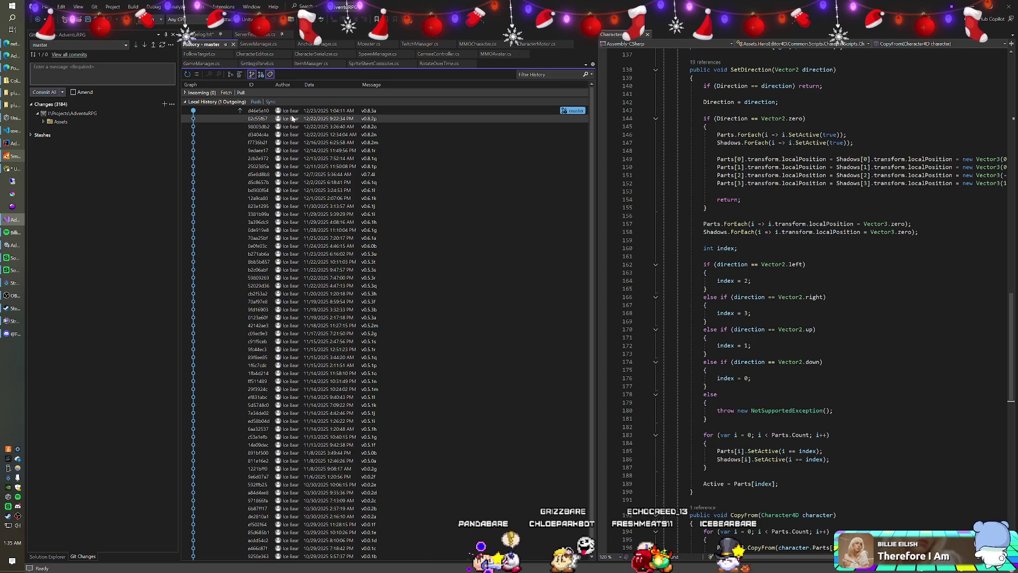
click(233, 44)
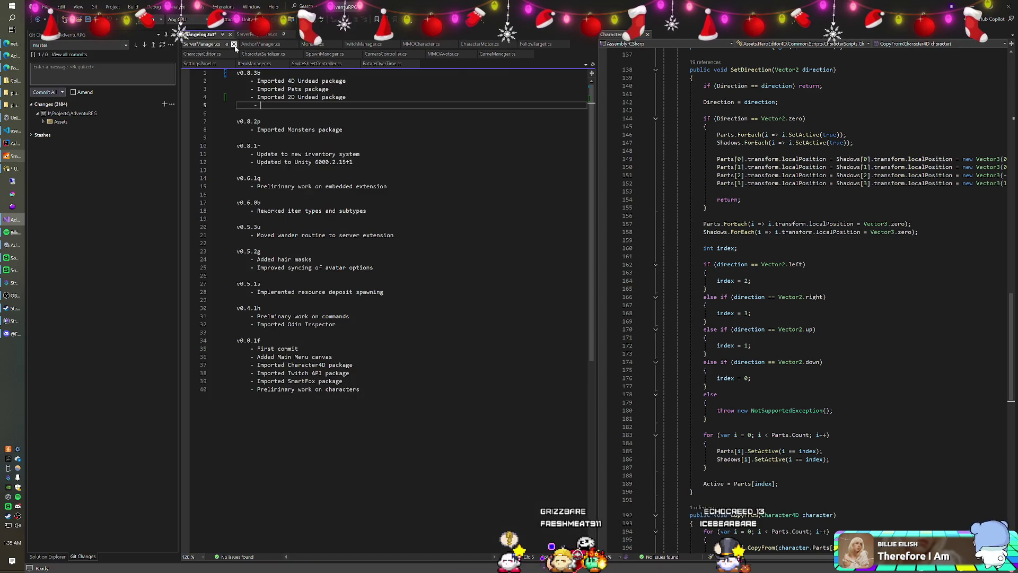
Step: Commit all pending changes with the message v0.8.3b
click(198, 73)
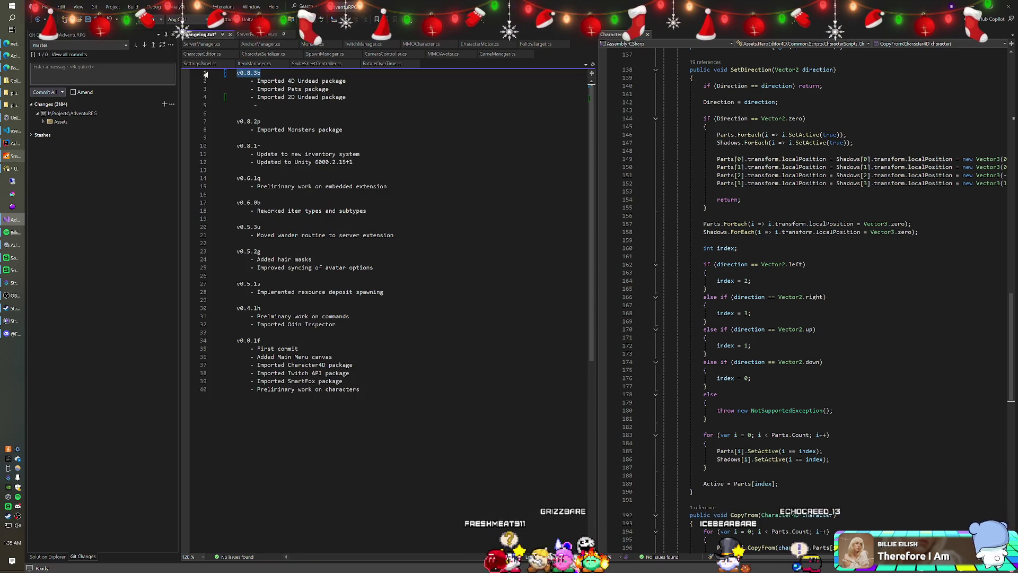
key(ctrl+c)
click(80, 72)
key(ctrl+v)
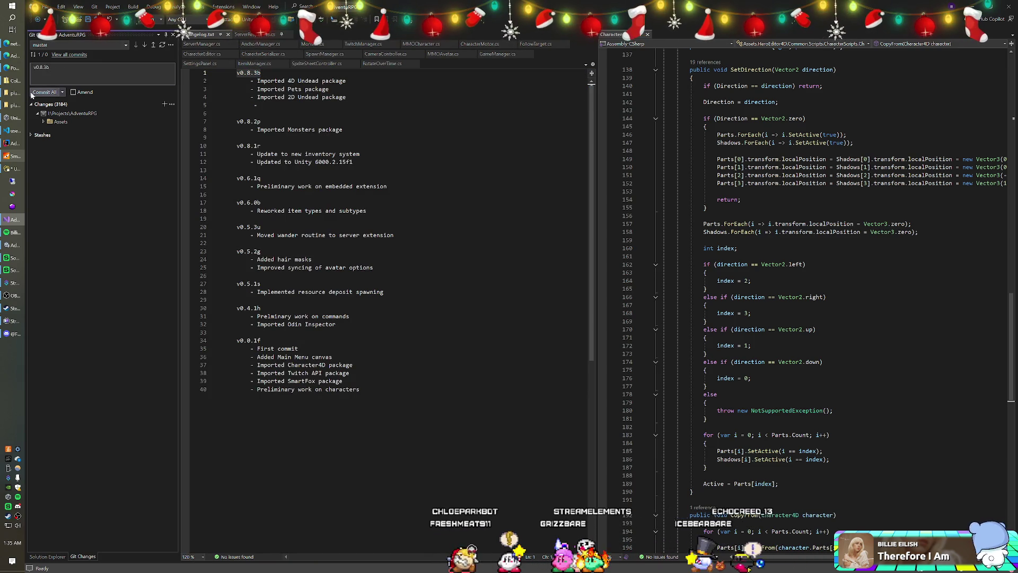
click(31, 94)
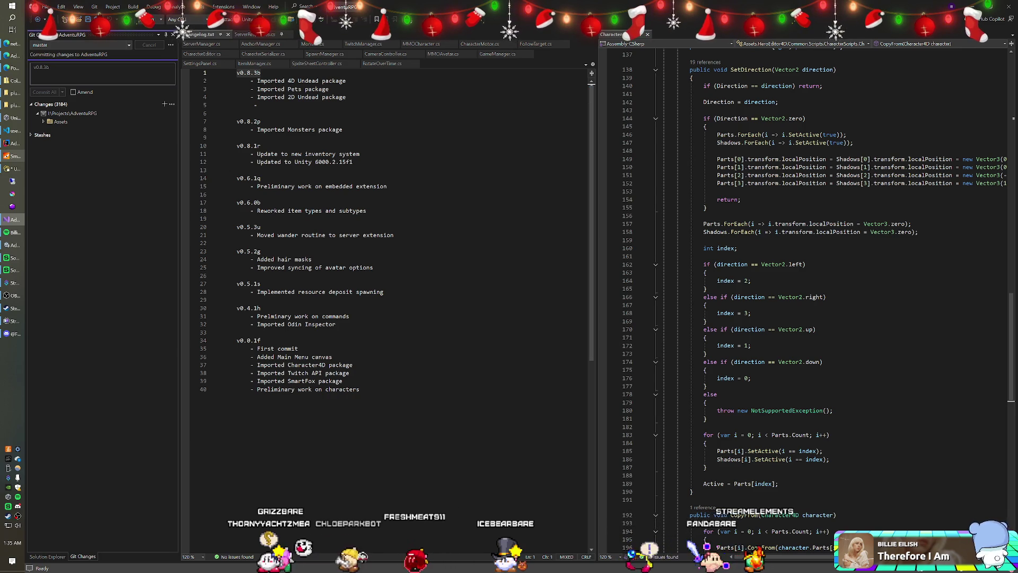
Step: Open the ServerController script used by the Server Manager object from Unity
click(260, 121)
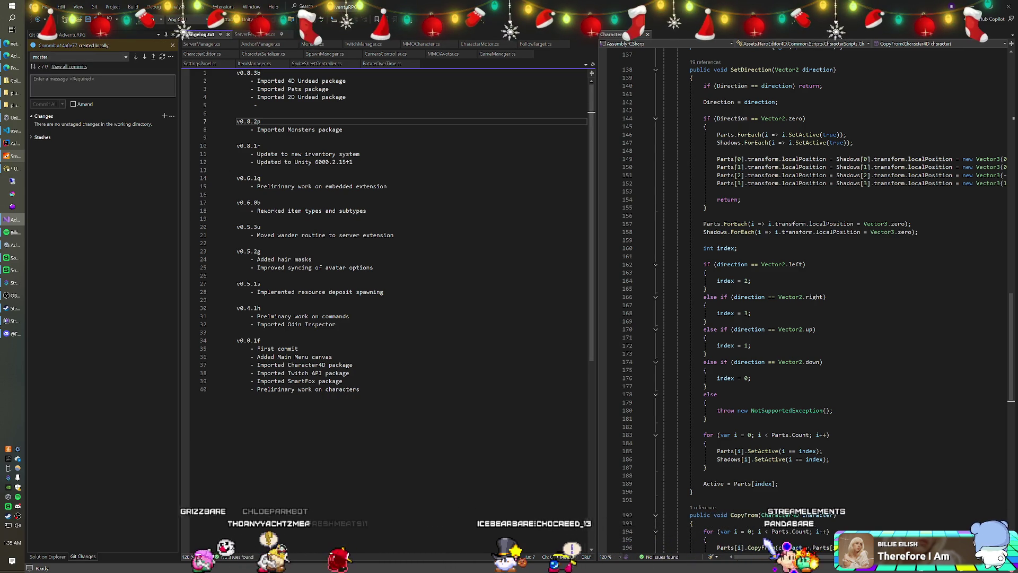
click(201, 44)
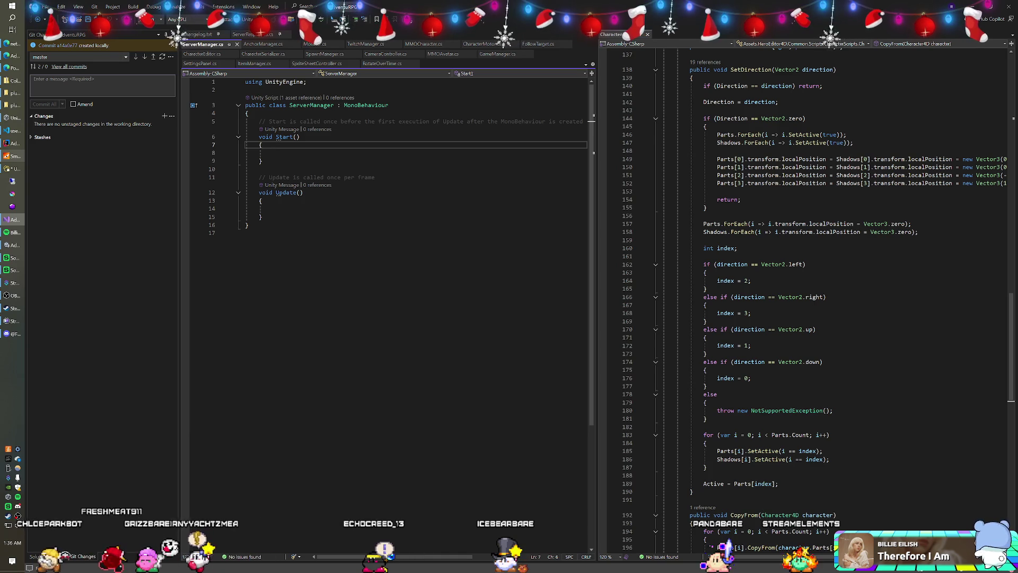
key(alt+Tab)
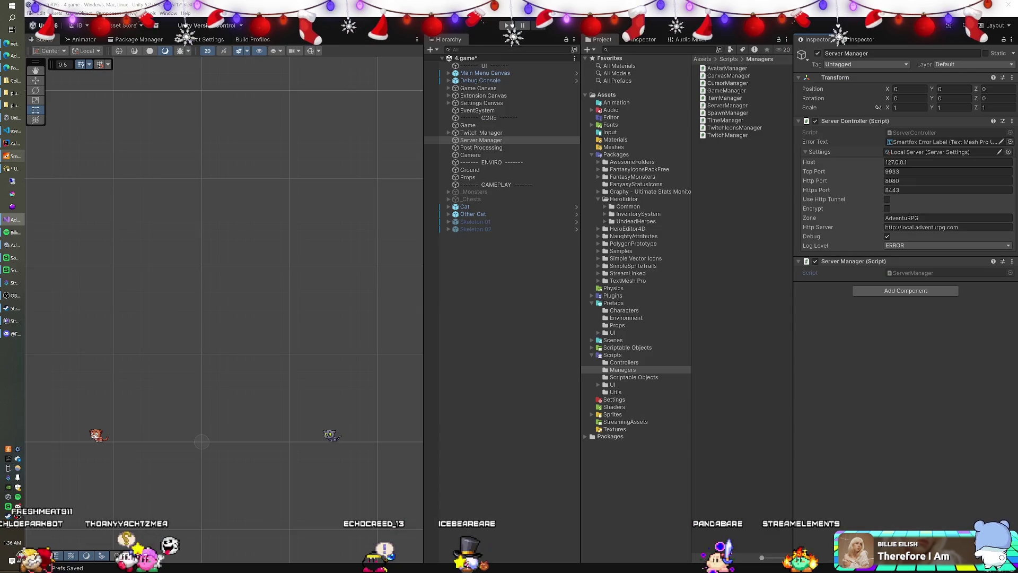
click(899, 134)
double_click(729, 90)
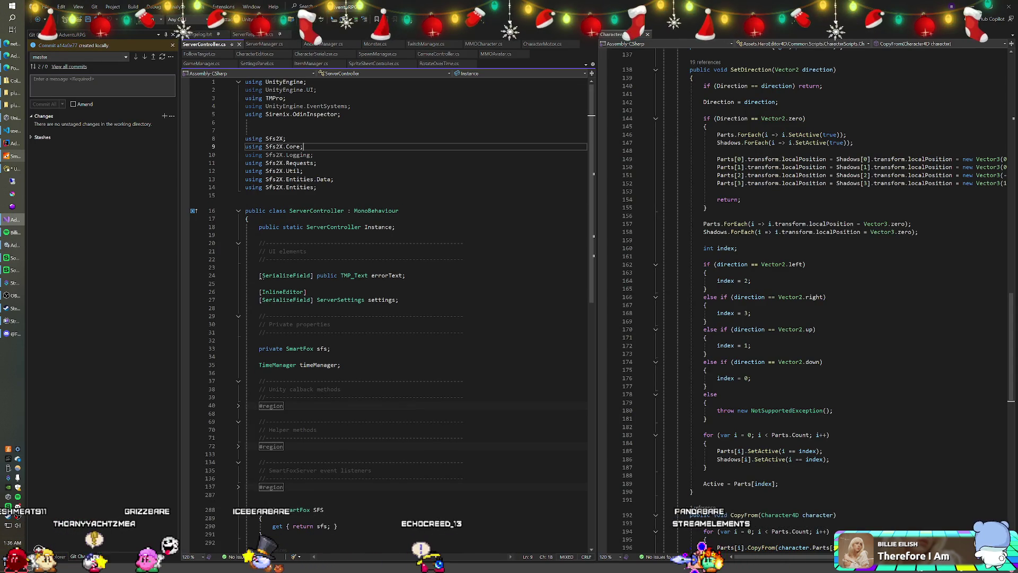
Step: Resize the code pane and source-control panel, then view GameManager.cs
drag(596, 165, 571, 165)
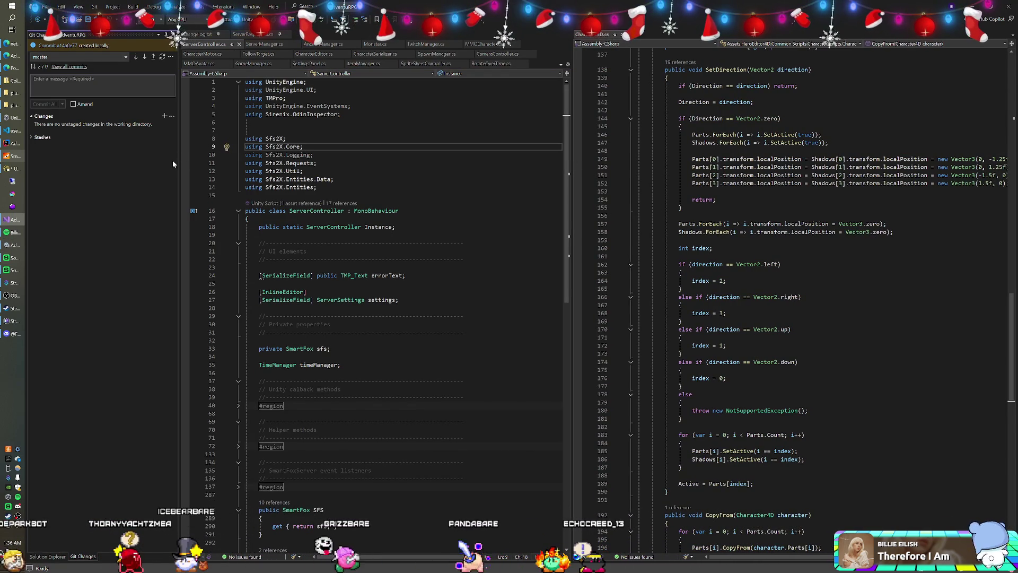
drag(173, 163, 161, 162)
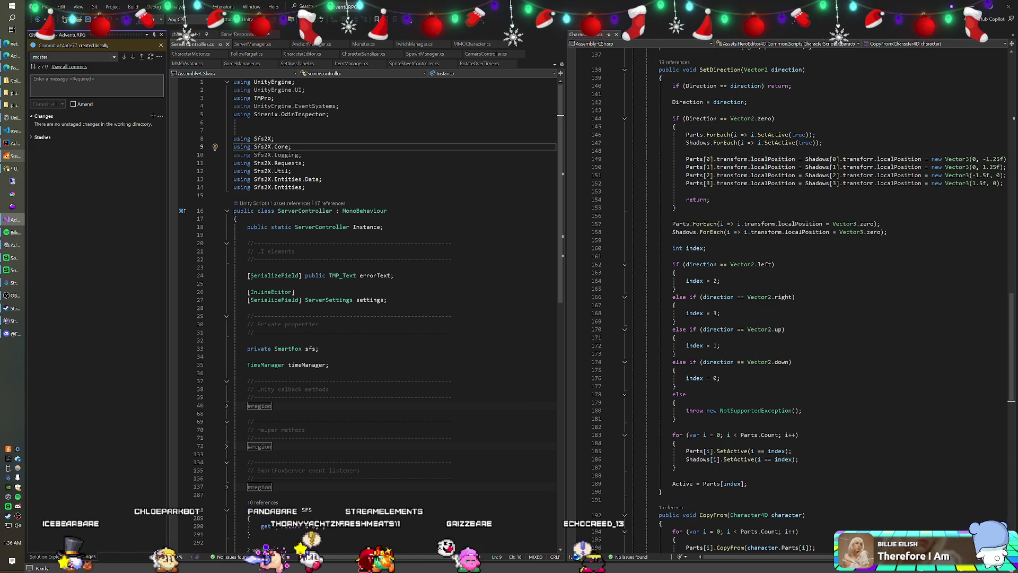
click(244, 64)
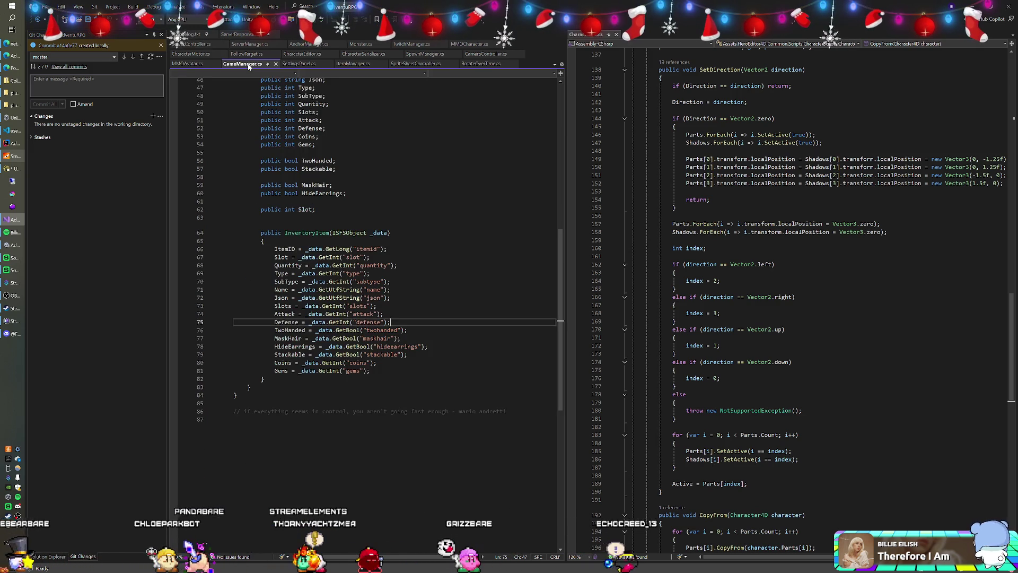
scroll(395, 313, up, 14)
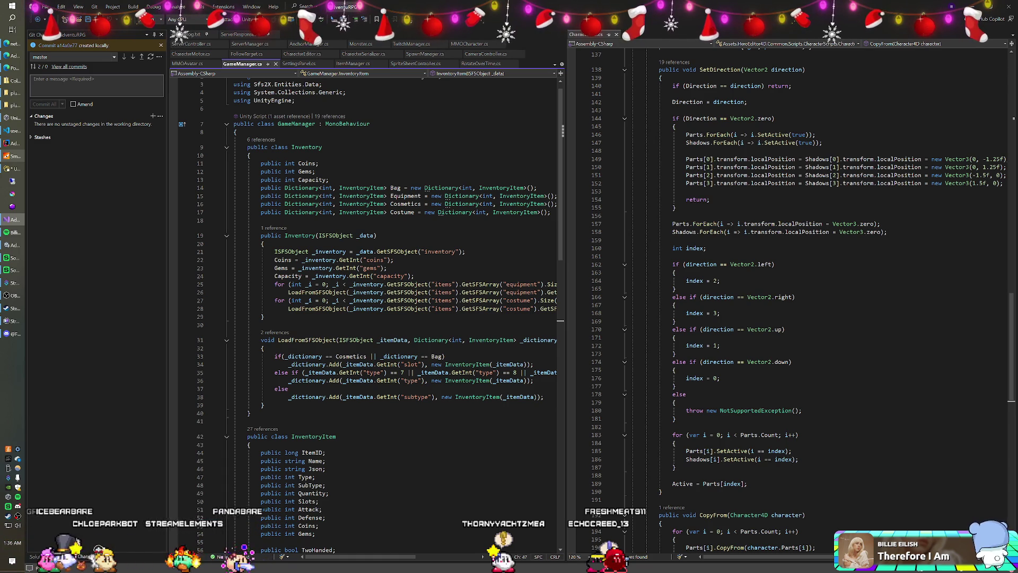
Step: Open MMOCharacter.cs and look over its avatar field and the code around it
click(460, 47)
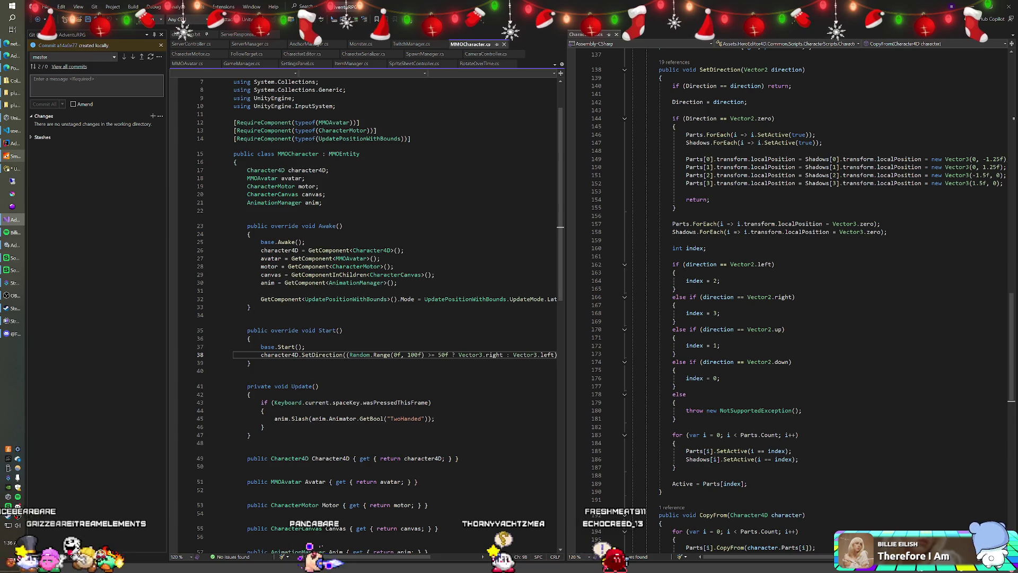
click(306, 178)
scroll(371, 212, down, 3)
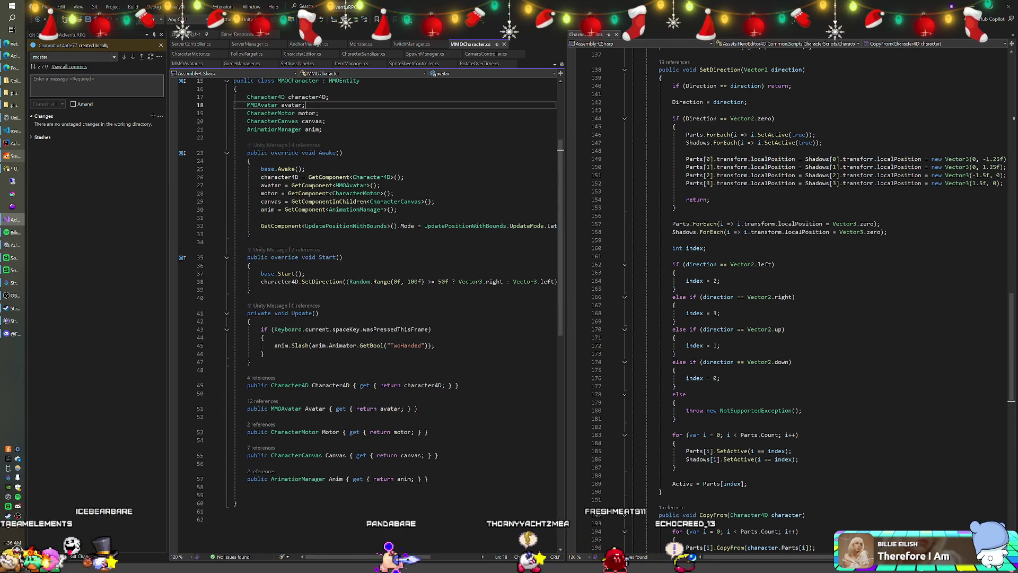
scroll(372, 265, up, 4)
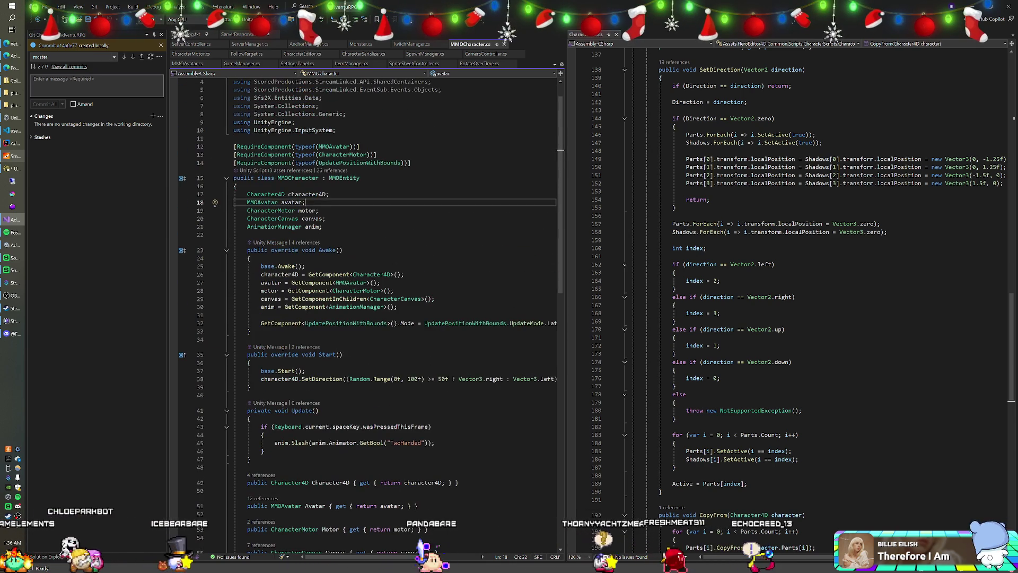
scroll(371, 265, down, 3)
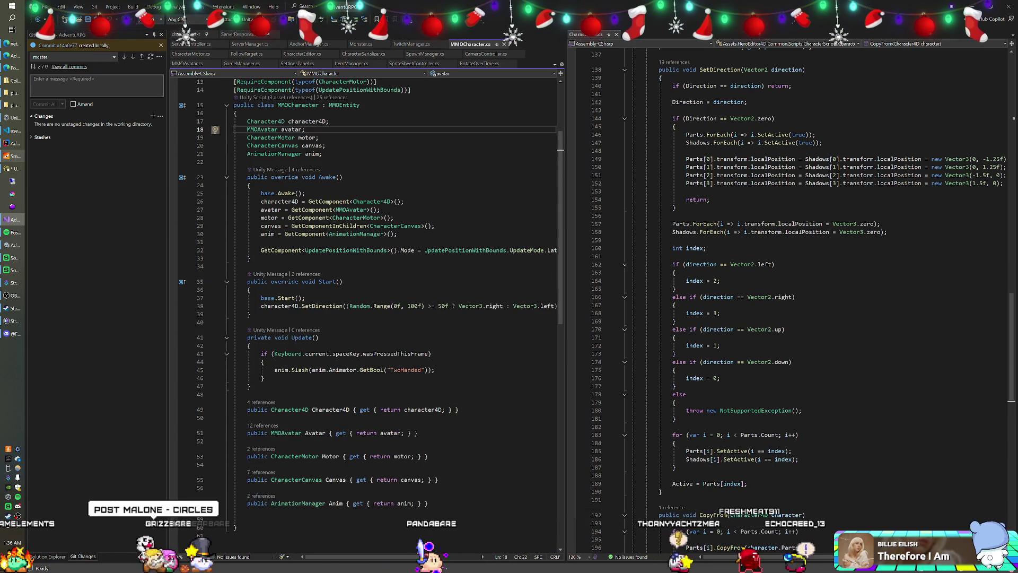
scroll(371, 265, up, 1)
scroll(371, 265, up, 3)
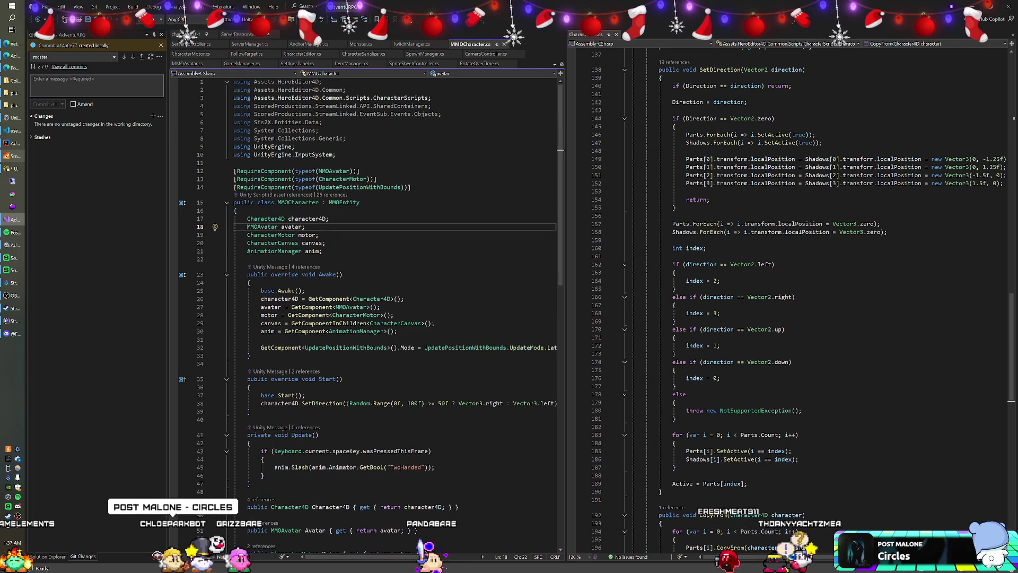
scroll(371, 265, down, 5)
scroll(371, 265, up, 5)
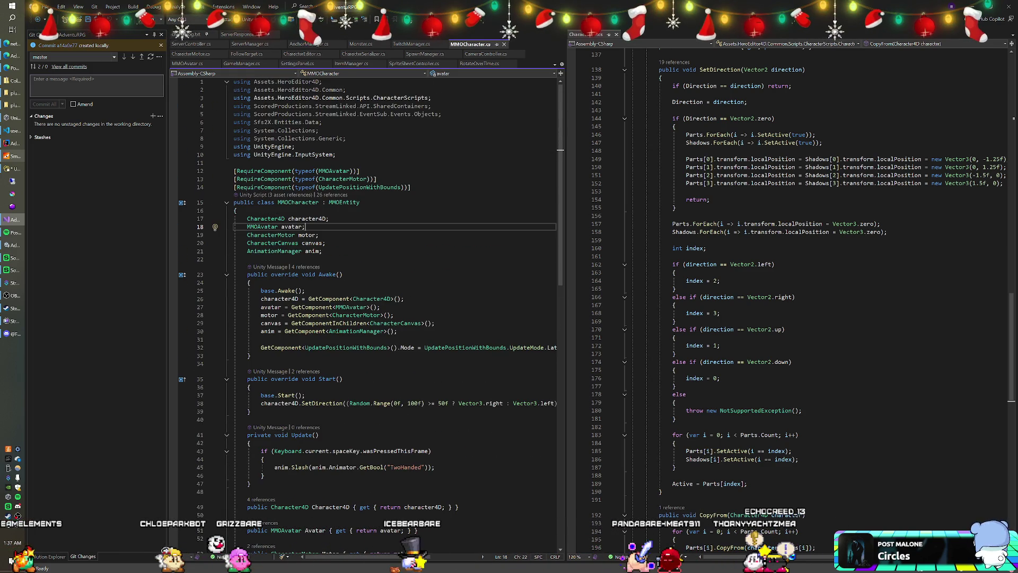
Step: Point out MMOCharacter's motor field and widen the left code editor
click(319, 235)
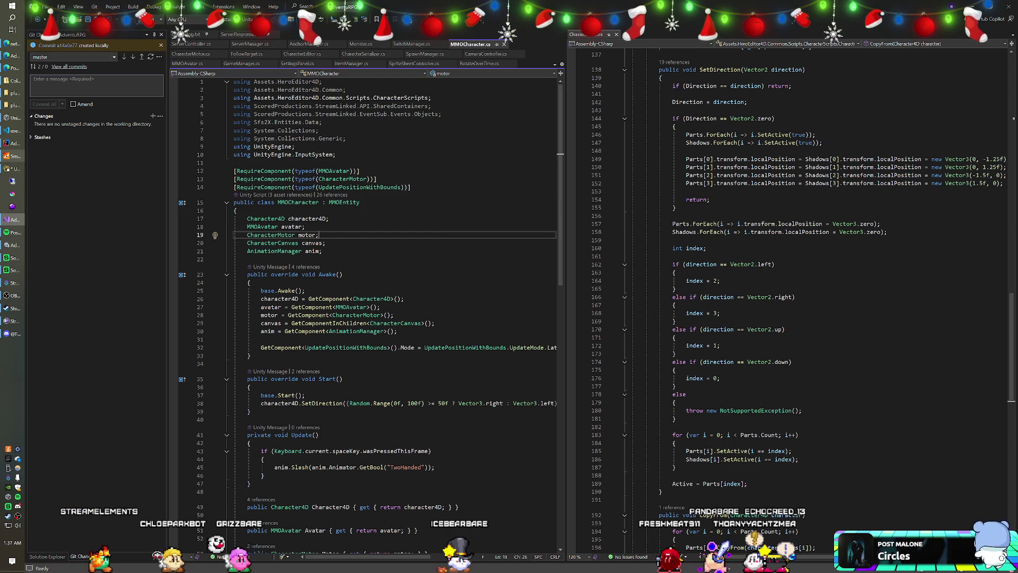
scroll(371, 265, down, 3)
scroll(371, 265, up, 3)
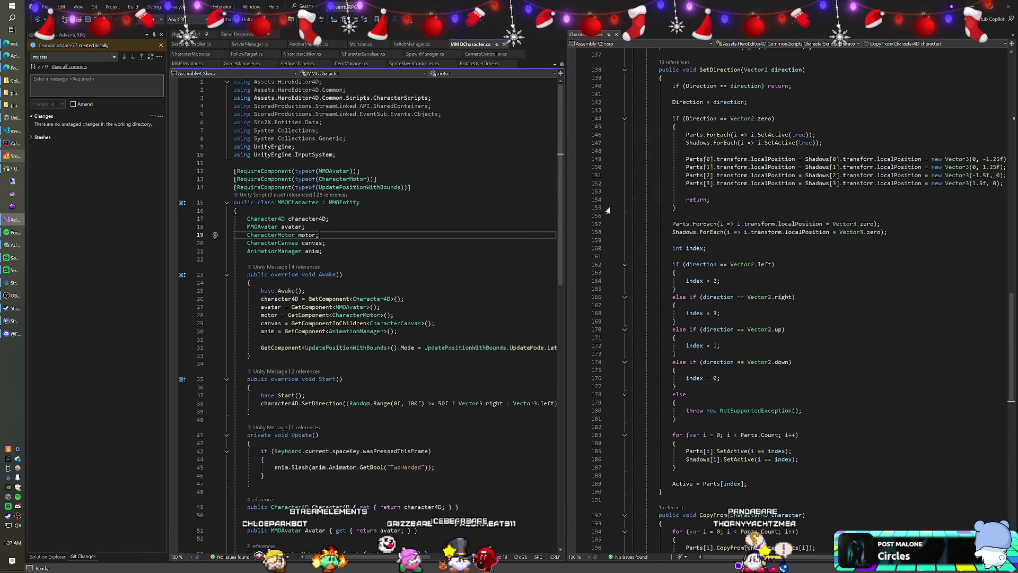
drag(564, 197, 605, 196)
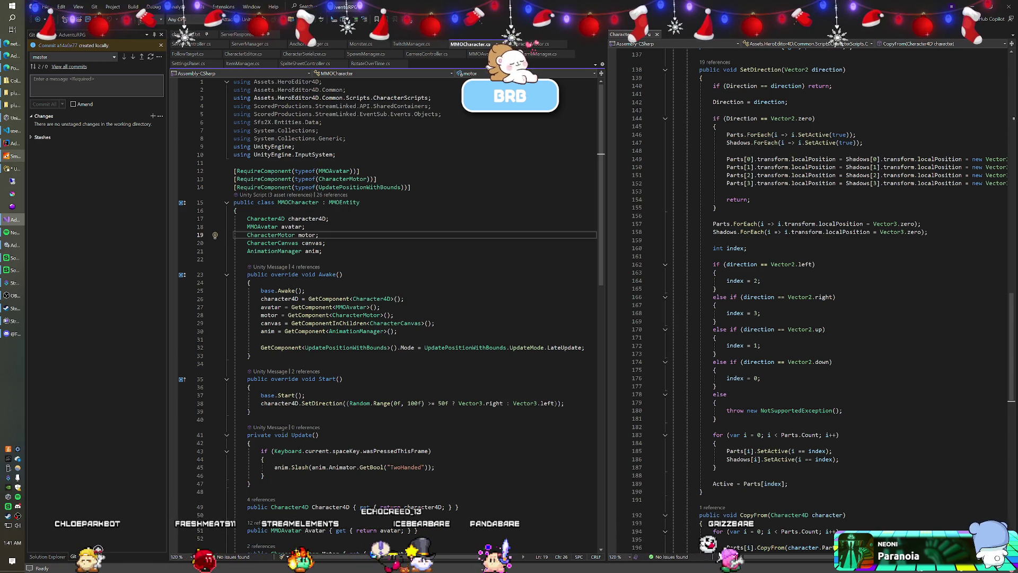
Step: Walk through MMOCharacter's avatar, animation manager and canvas fields
click(306, 226)
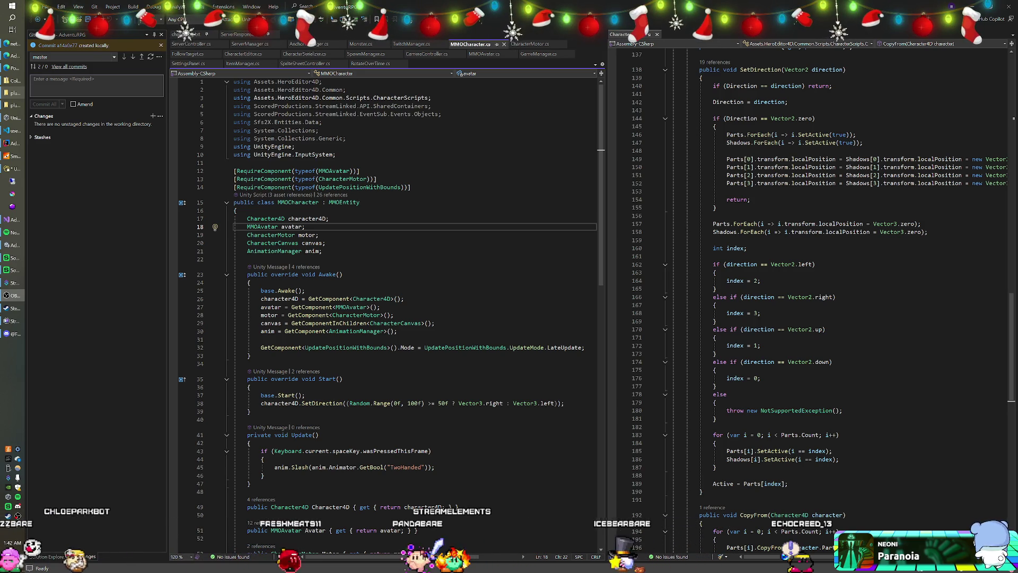
click(309, 251)
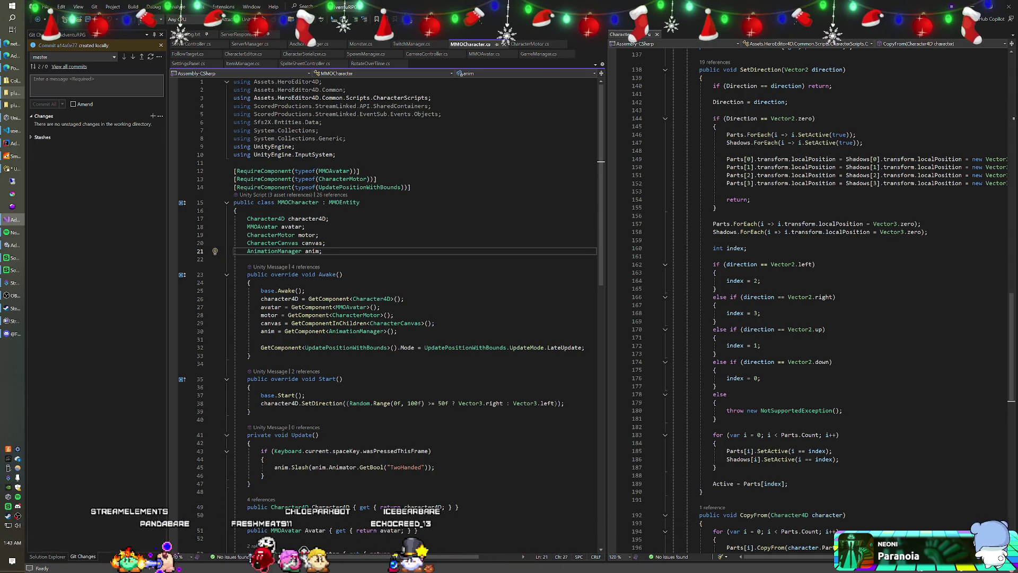
click(326, 242)
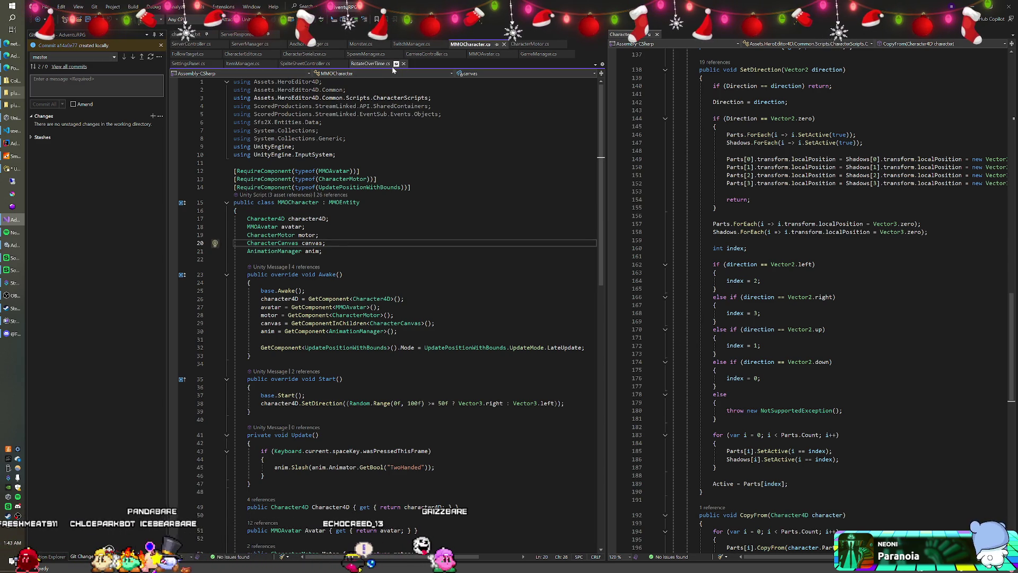
click(239, 35)
Step: Add Debug.Log(_data.GetDump()) after SpawnEnemies in EnemiesRequest, then run the game in Unity
key(Down)
key(Down)
scroll(395, 313, down, 1)
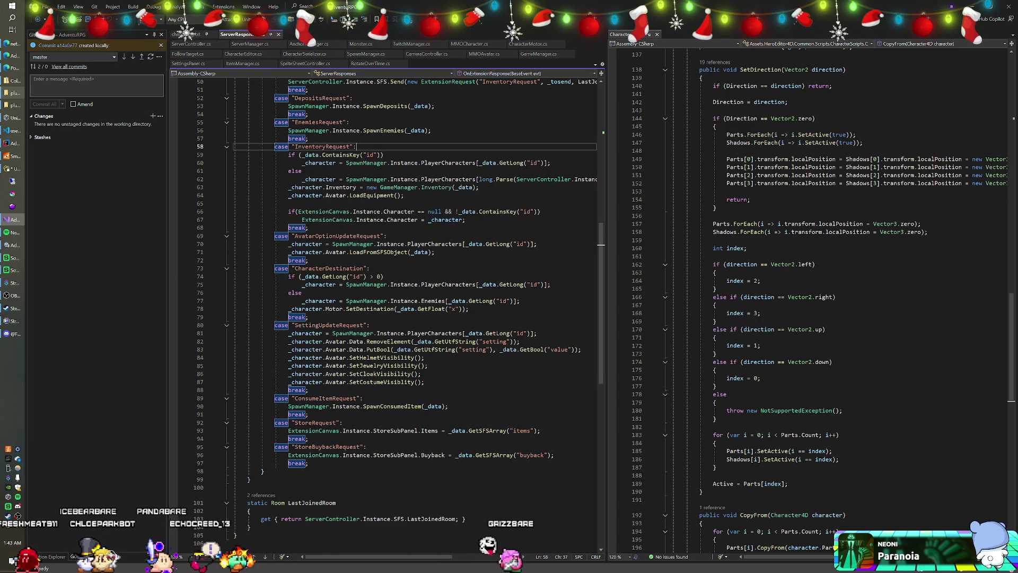
scroll(394, 313, up, 5)
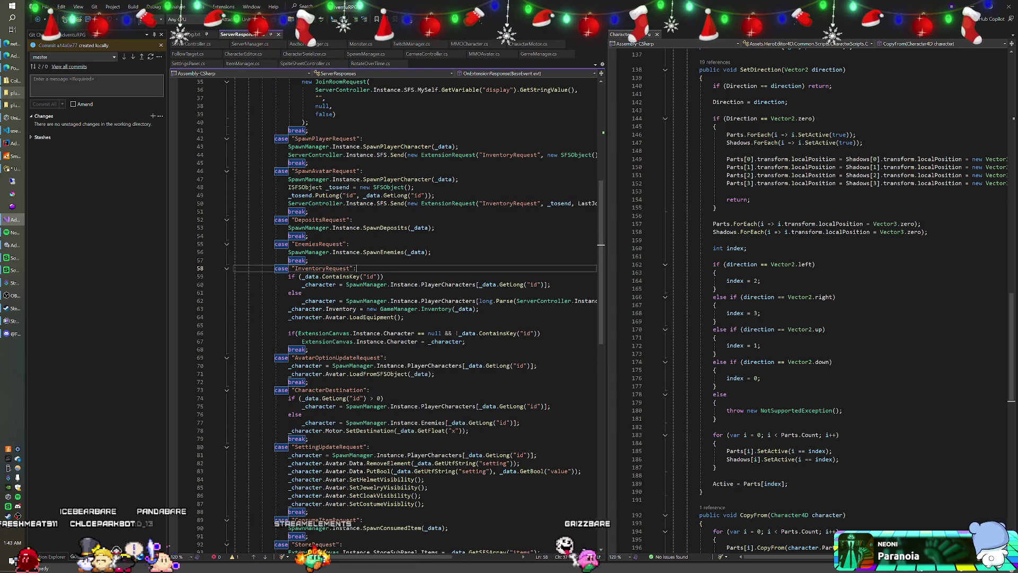
click(432, 252)
key(Return)
text(Debug.Log(_d)
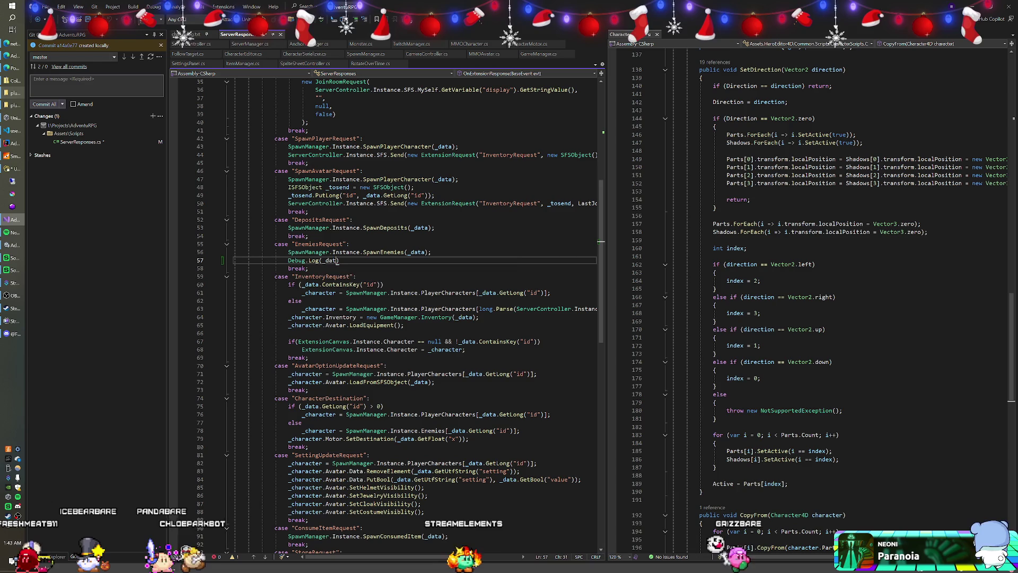
text(ata.GetDump)
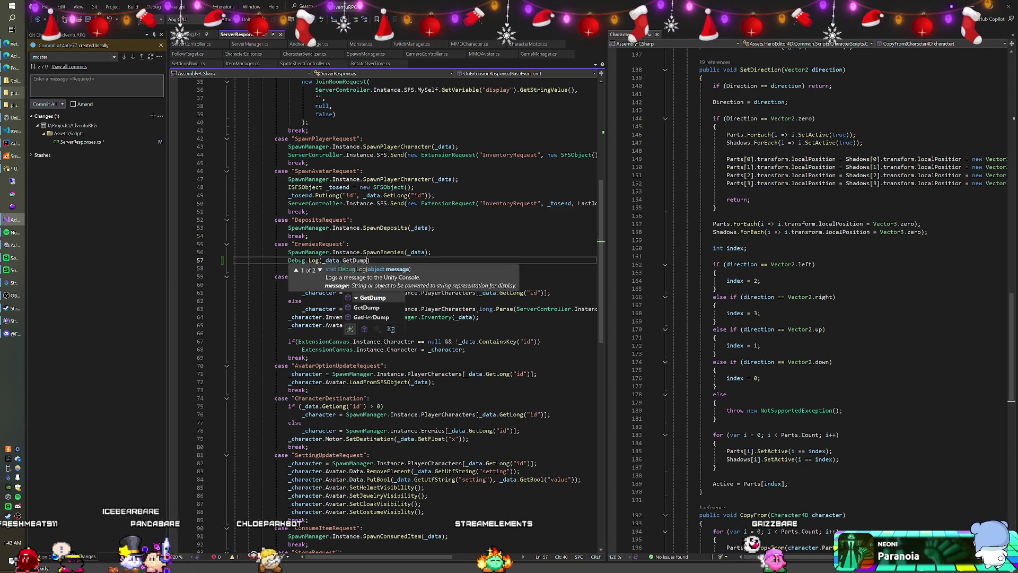
text(());)
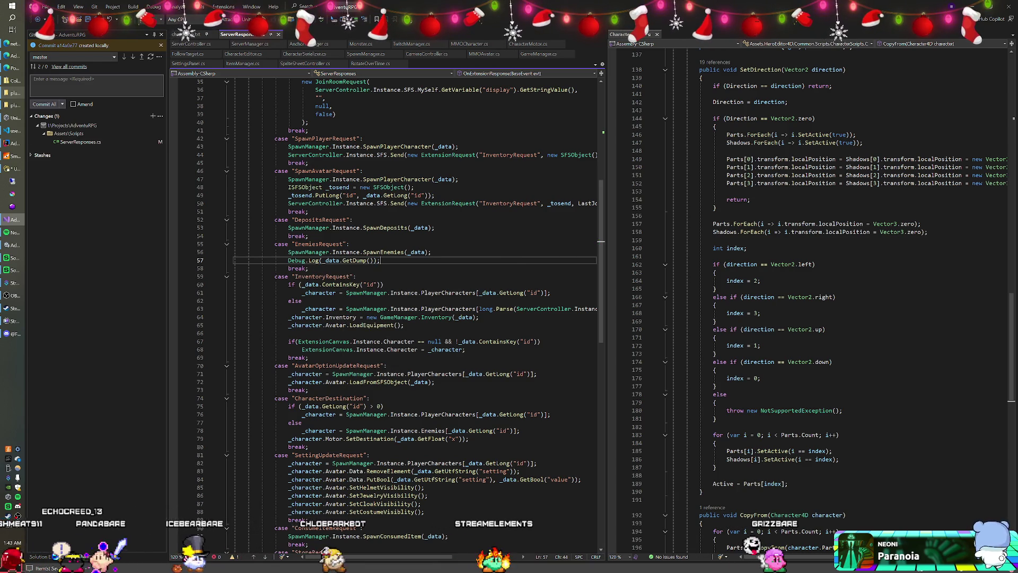
key(alt+Tab)
key(ctrl+p)
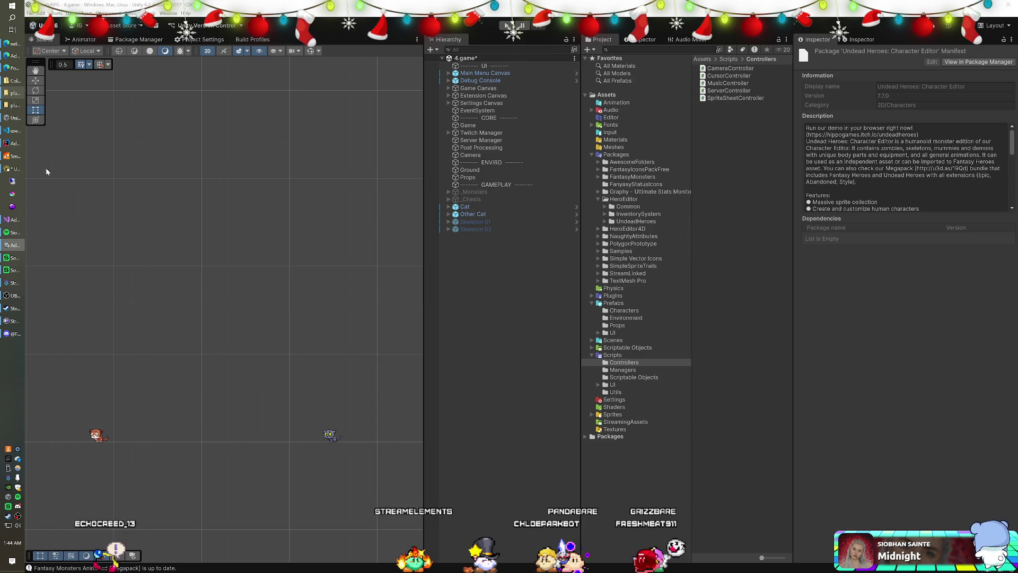
Step: Check the SmartFoxServer console log, then start play mode in Unity
click(11, 158)
scroll(305, 231, down, 2)
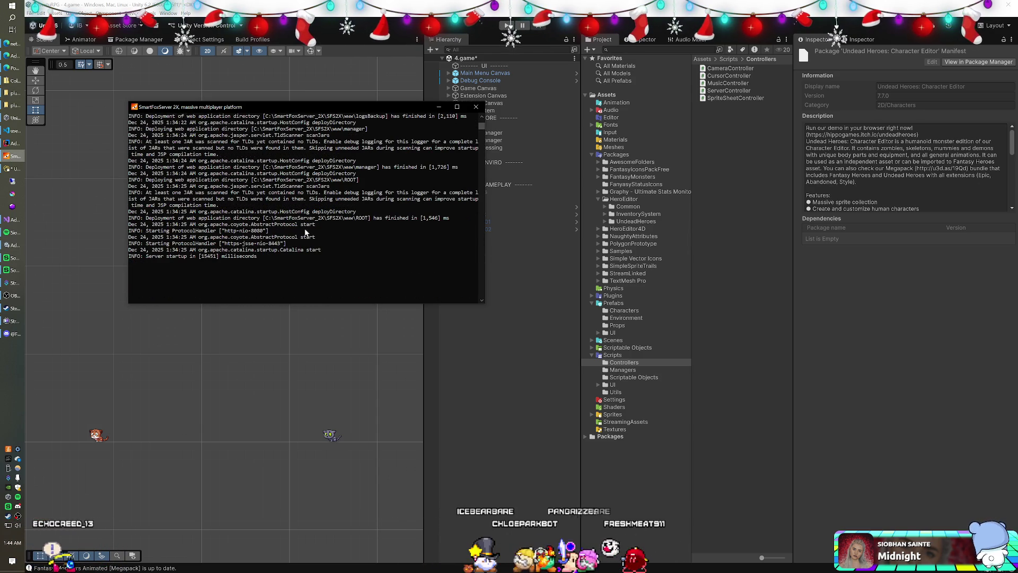
scroll(303, 231, up, 1)
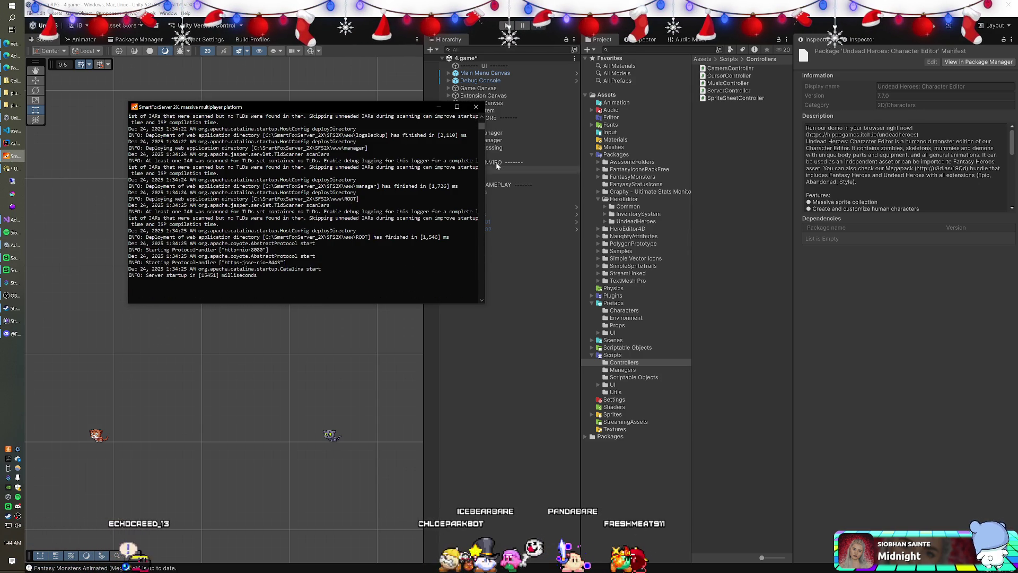
click(506, 25)
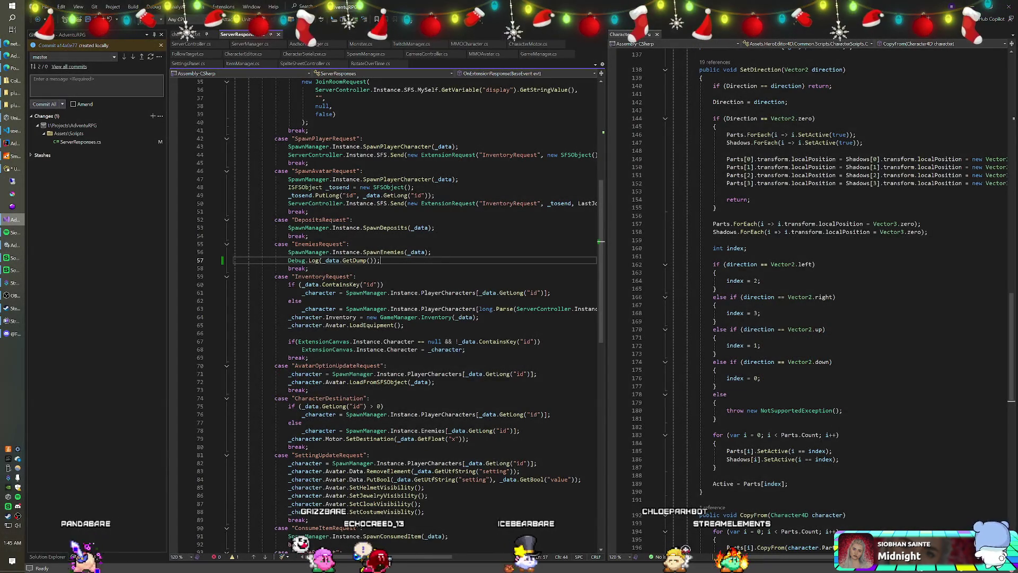
Step: Move Debug.Log(_data.GetDump()) above the SpawnEnemies call in the EnemiesRequest case and save the script
scroll(387, 313, up, 4)
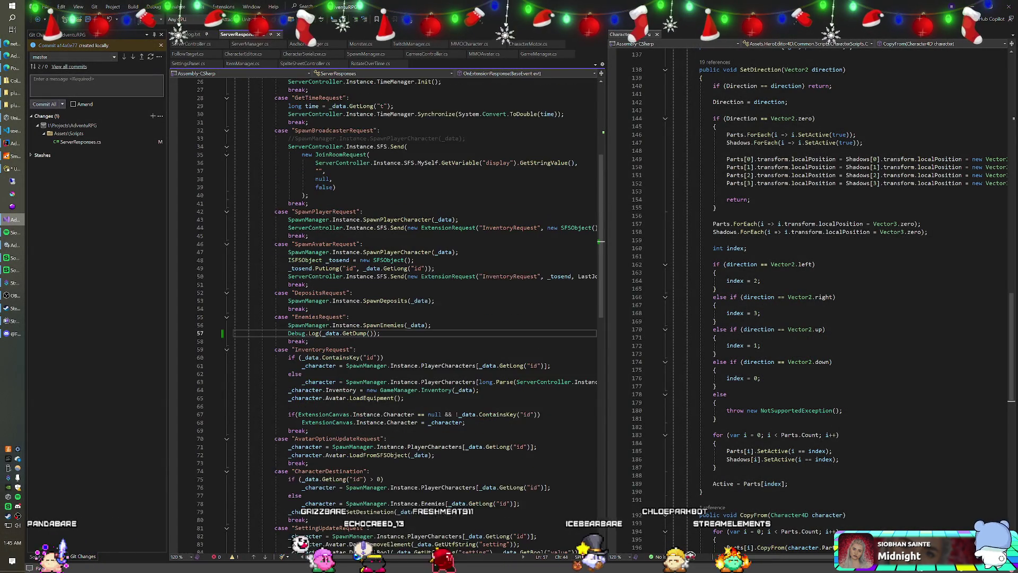
scroll(386, 312, up, 2)
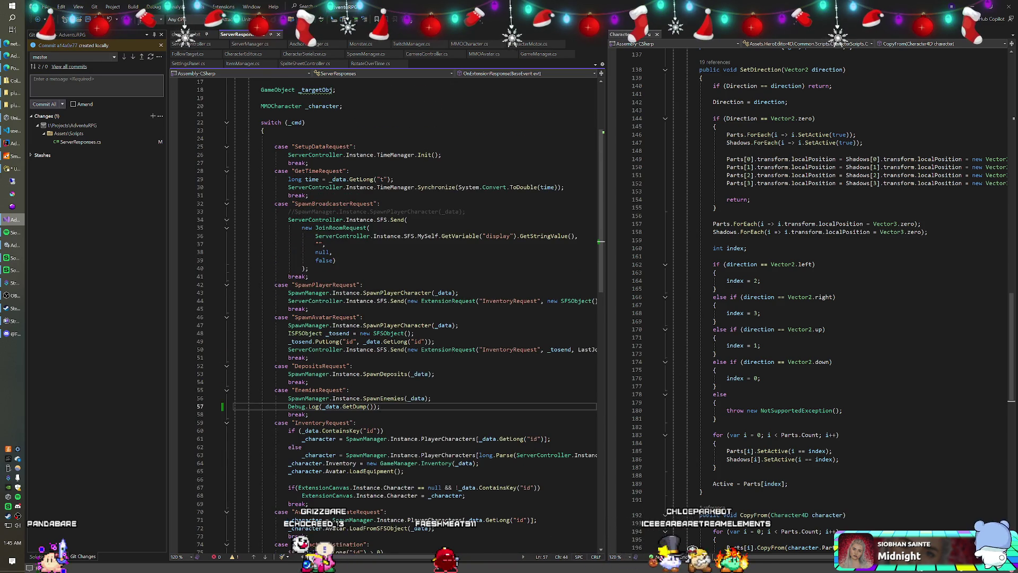
scroll(387, 313, down, 3)
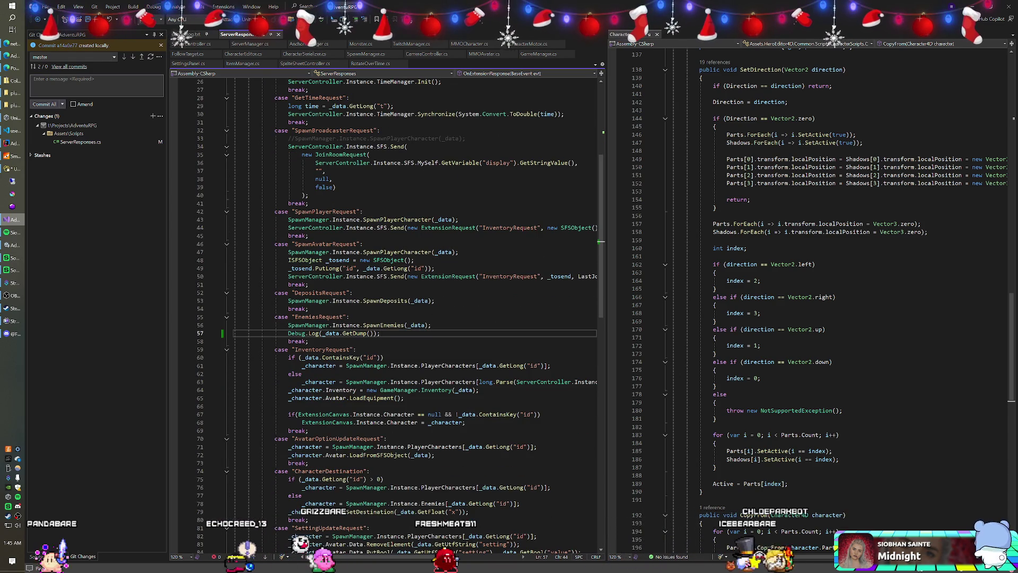
key(alt+Tab)
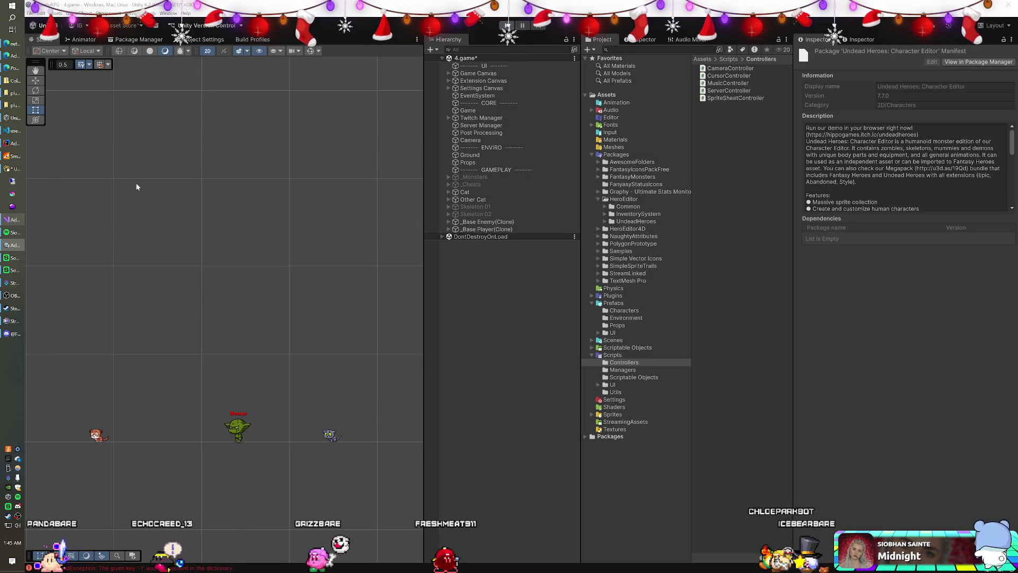
click(18, 223)
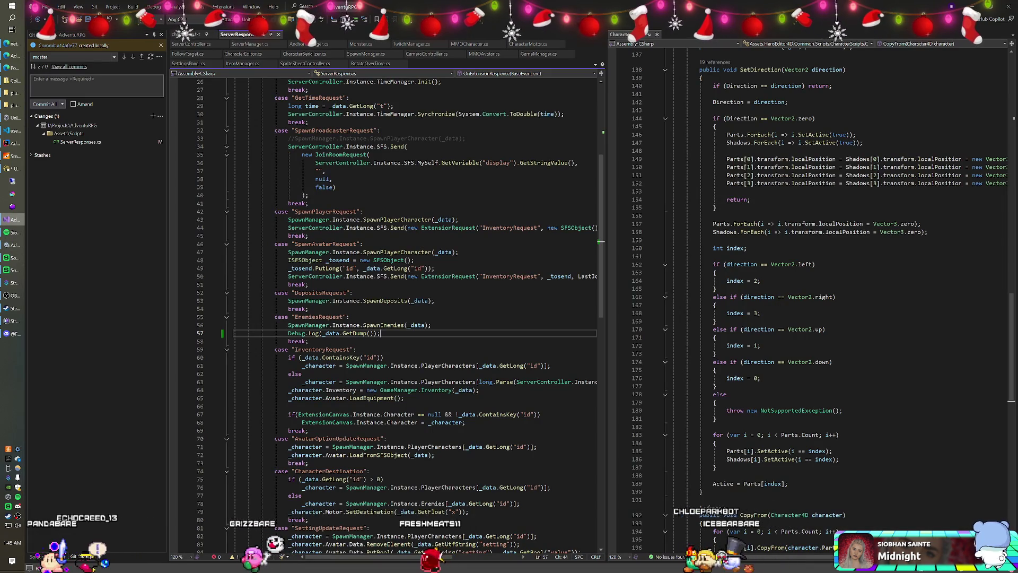
key(ctrl+x)
key(Up)
key(ctrl+v)
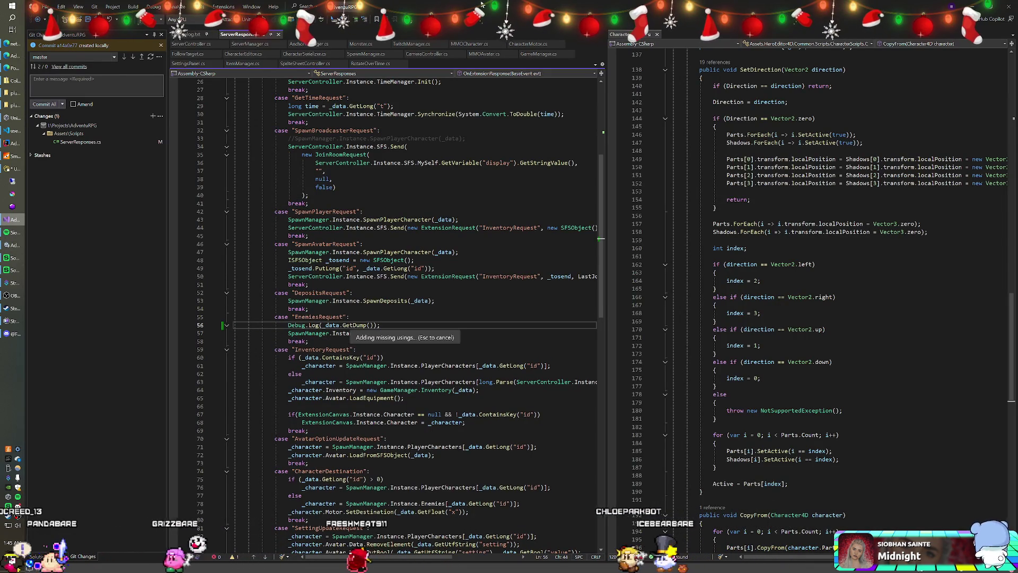
key(ctrl+s)
key(alt+Tab)
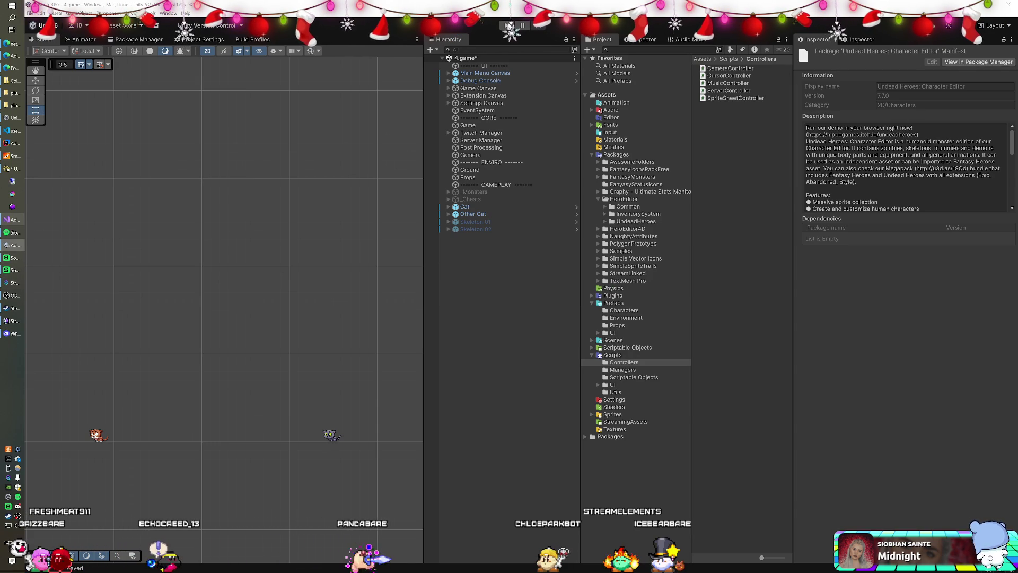
Step: Run the game in Play mode and inspect the logged enemies data and the missing '-3' key error
click(508, 25)
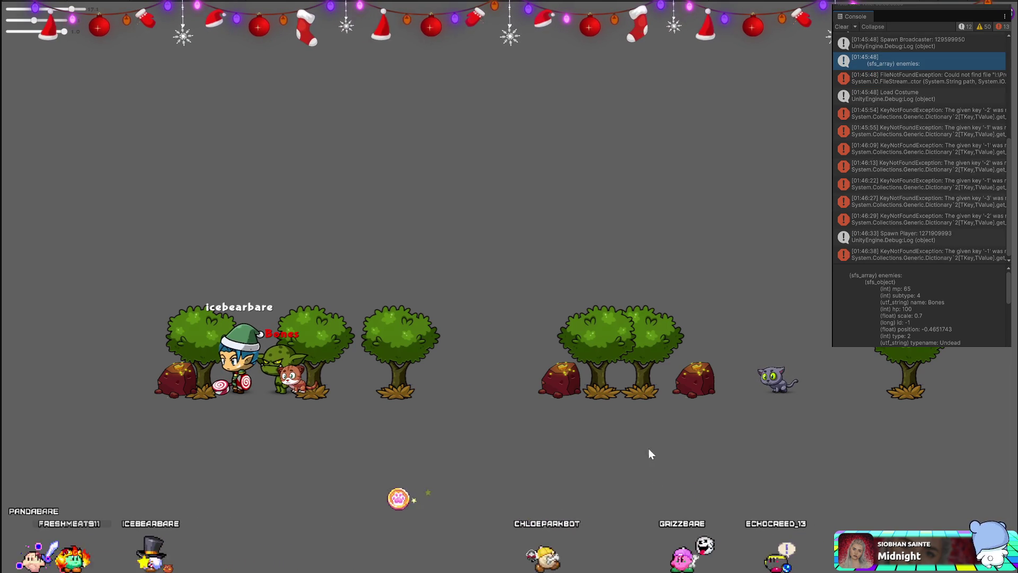
click(877, 196)
scroll(876, 193, up, 3)
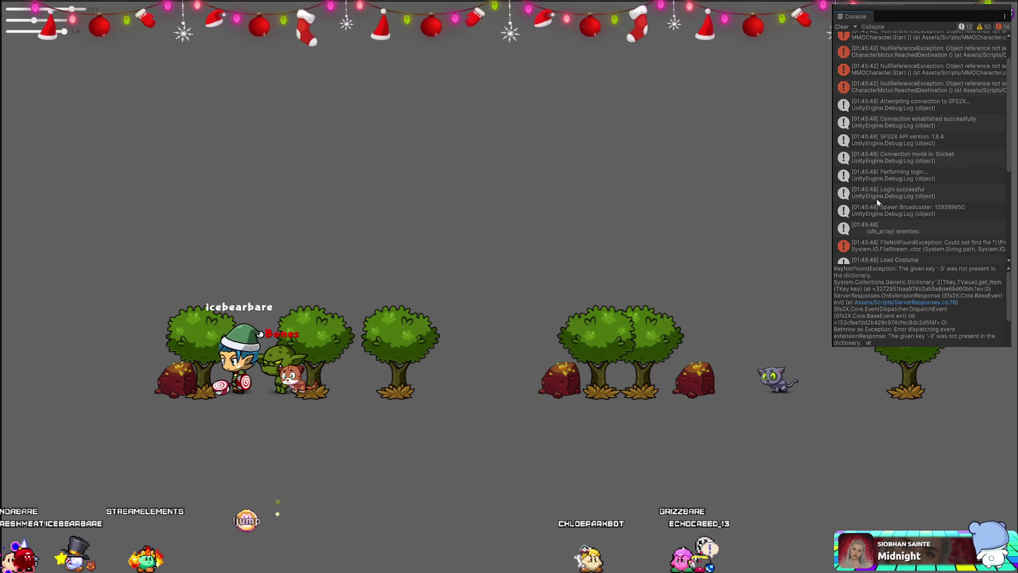
Step: Enlarge the console details pane and read the logged enemies array starting at Bones
click(876, 228)
scroll(876, 214, down, 3)
scroll(901, 303, down, 2)
scroll(897, 270, down, 2)
drag(898, 263, 897, 200)
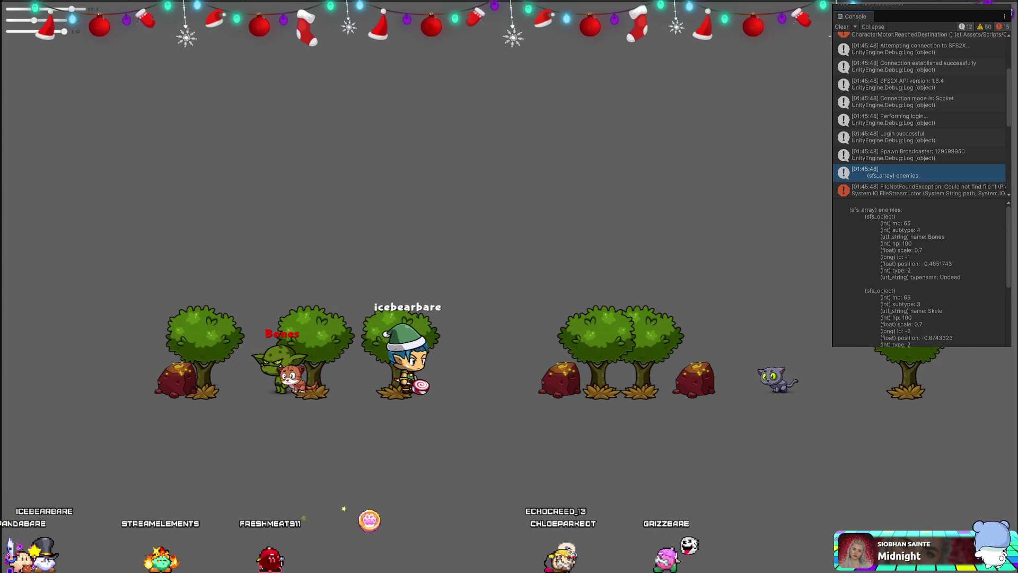
drag(922, 342, 942, 239)
click(942, 239)
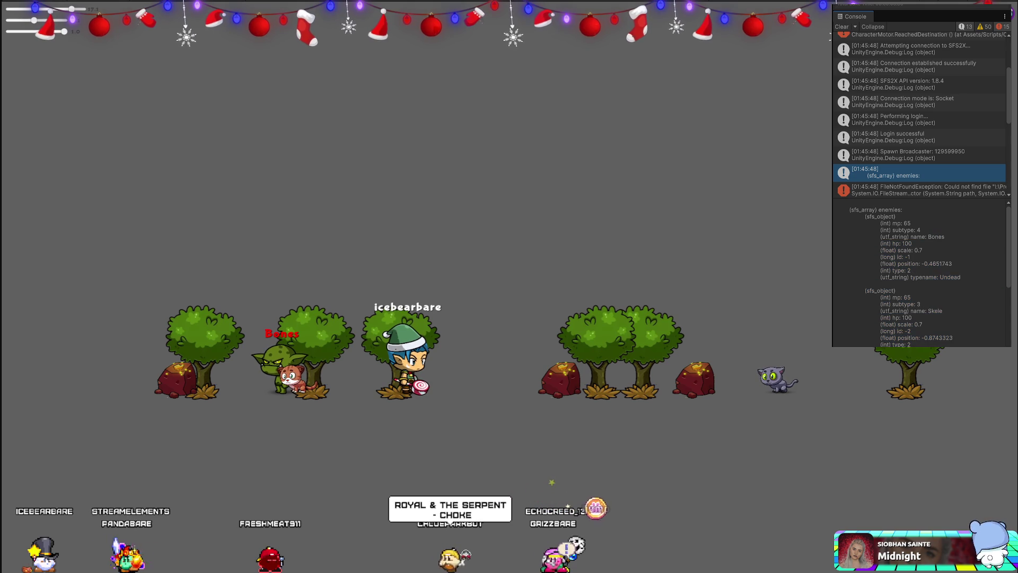
Step: Compare the missing bones-4.json FileNotFoundException with the enemies log, then stop the game
click(920, 191)
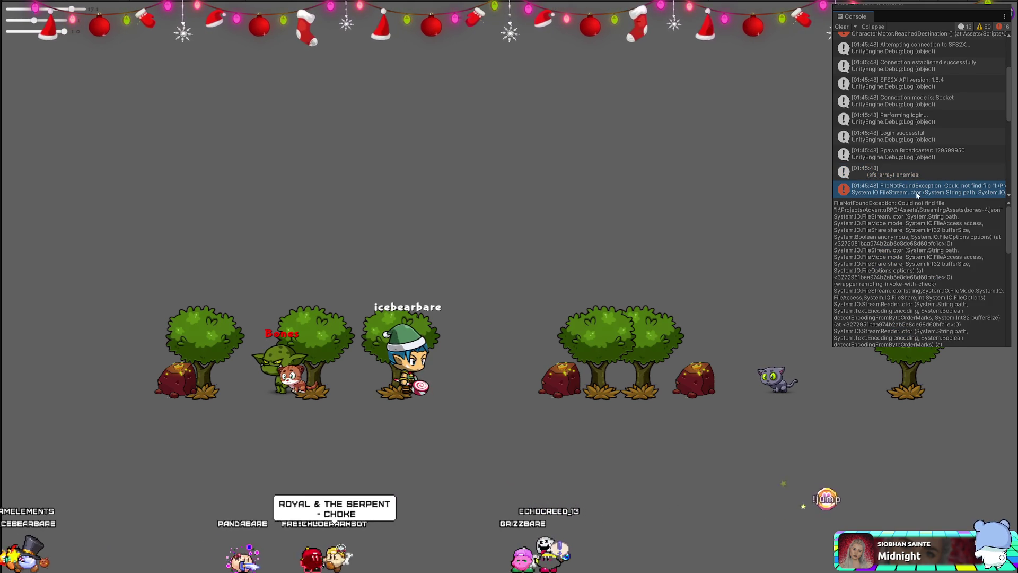
click(911, 173)
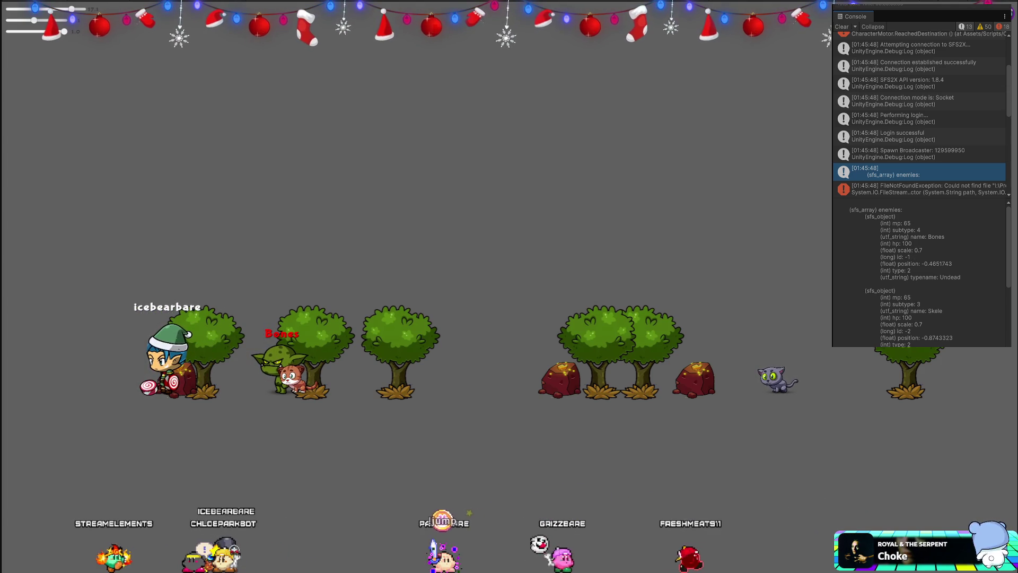
click(905, 190)
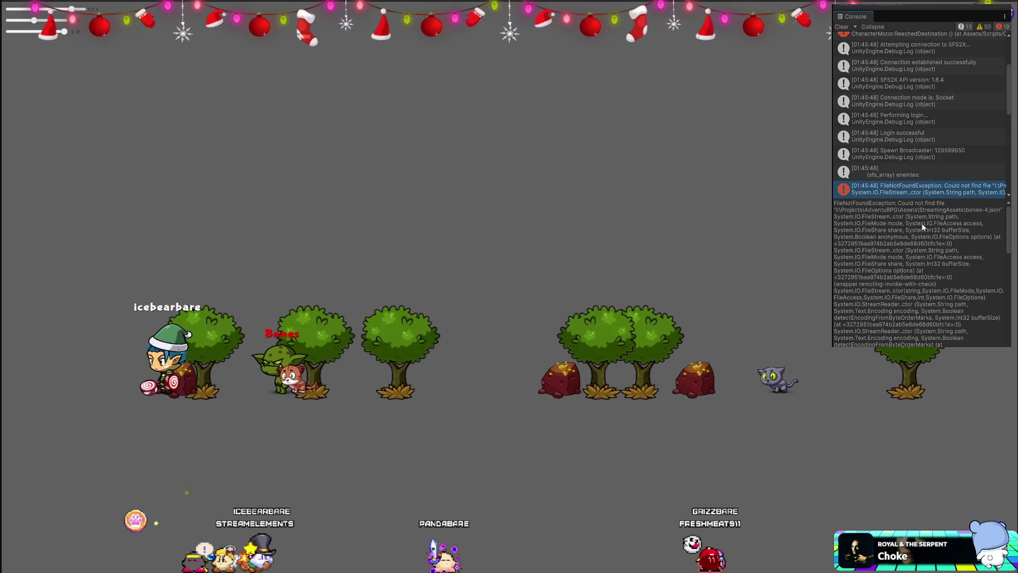
key(Up)
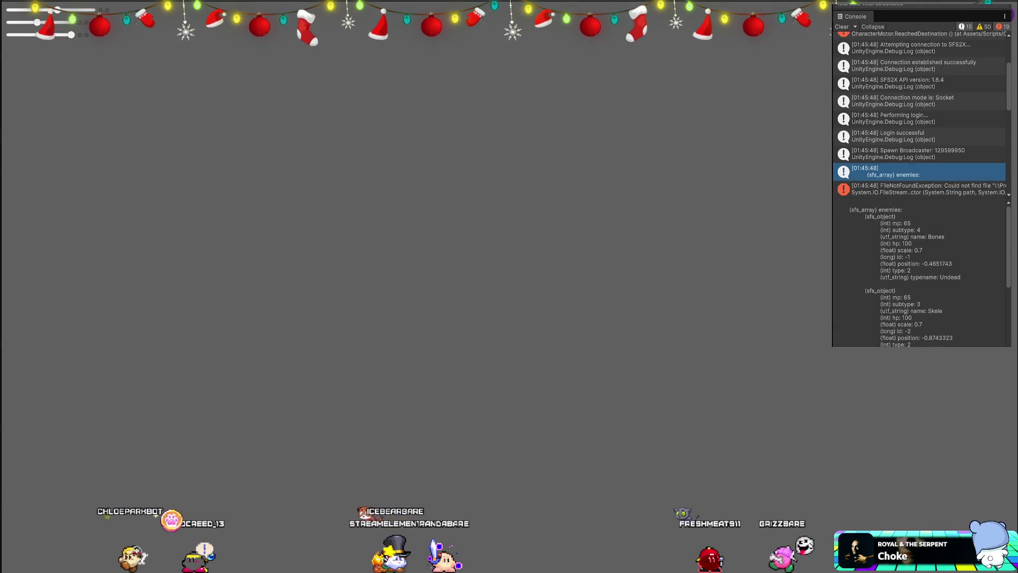
key(alt+Tab)
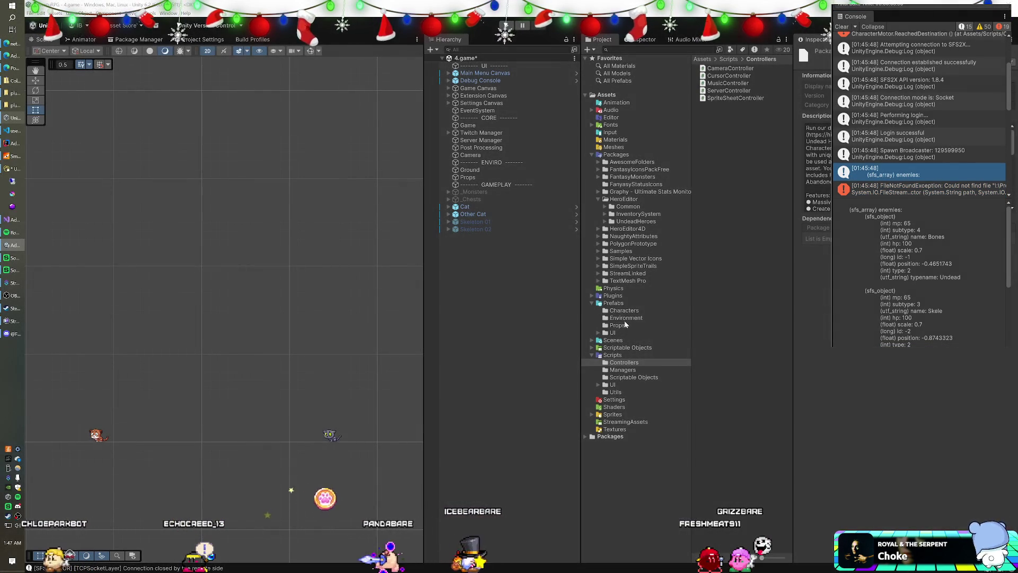
Step: Rename the Skeleton 02 JSON text asset in Prefabs/Characters to bones-1
click(618, 311)
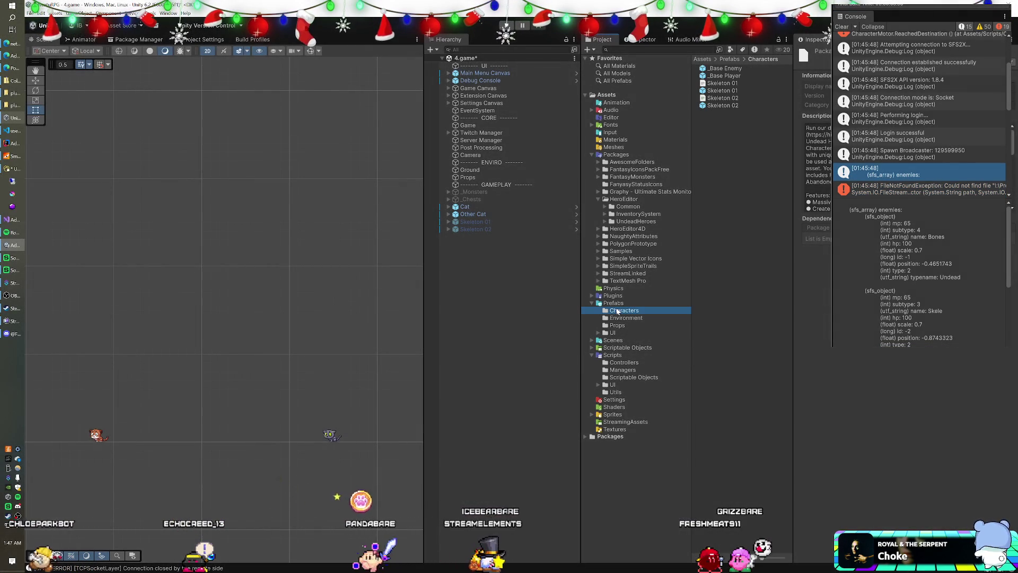
click(721, 84)
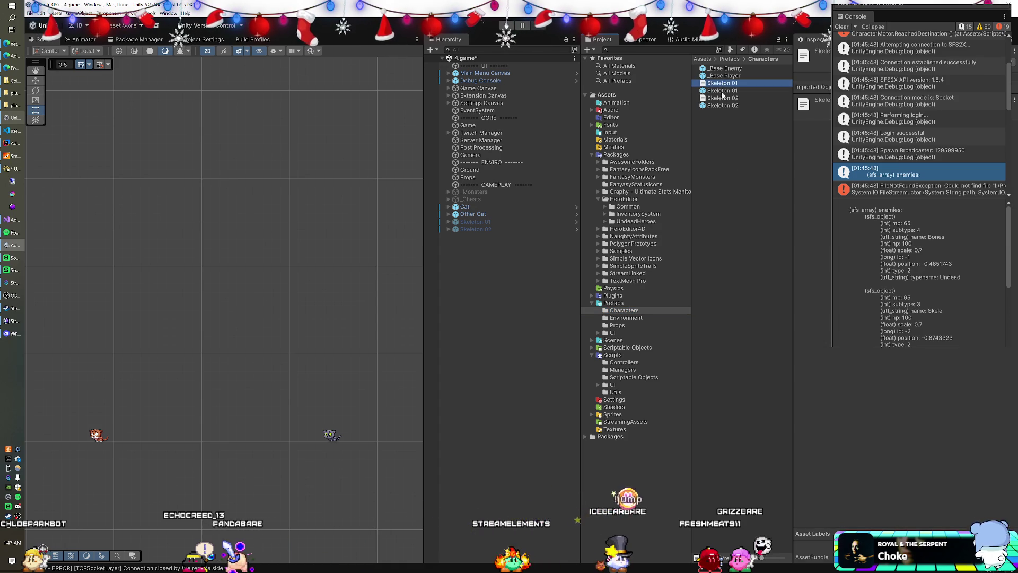
click(719, 98)
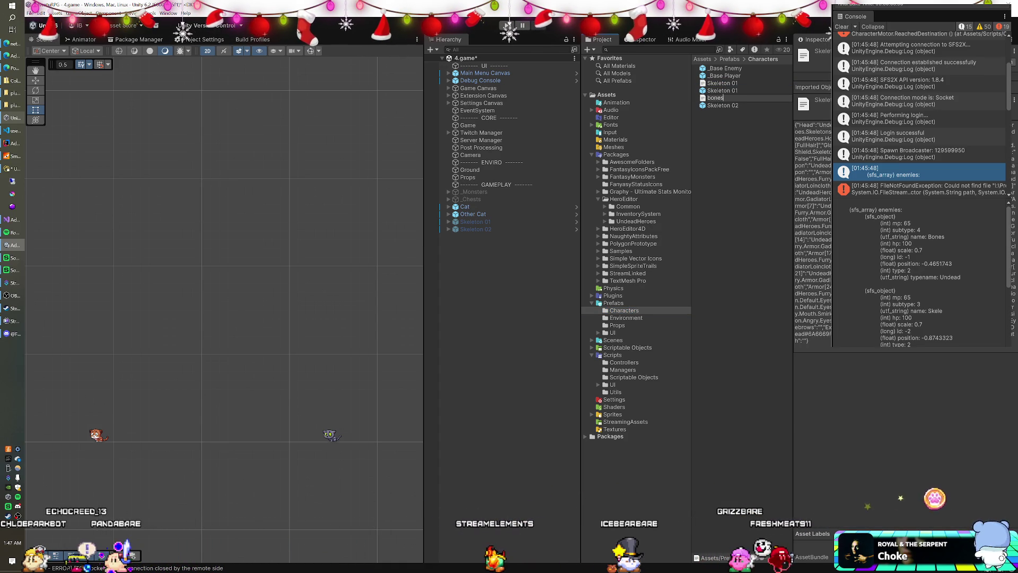
text(bones-)
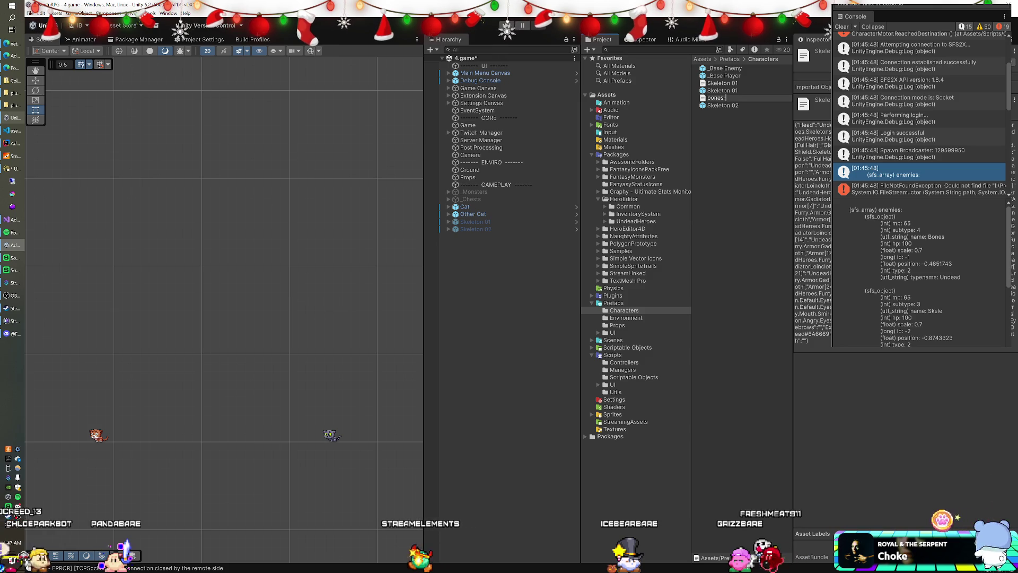
text(1)
key(Return)
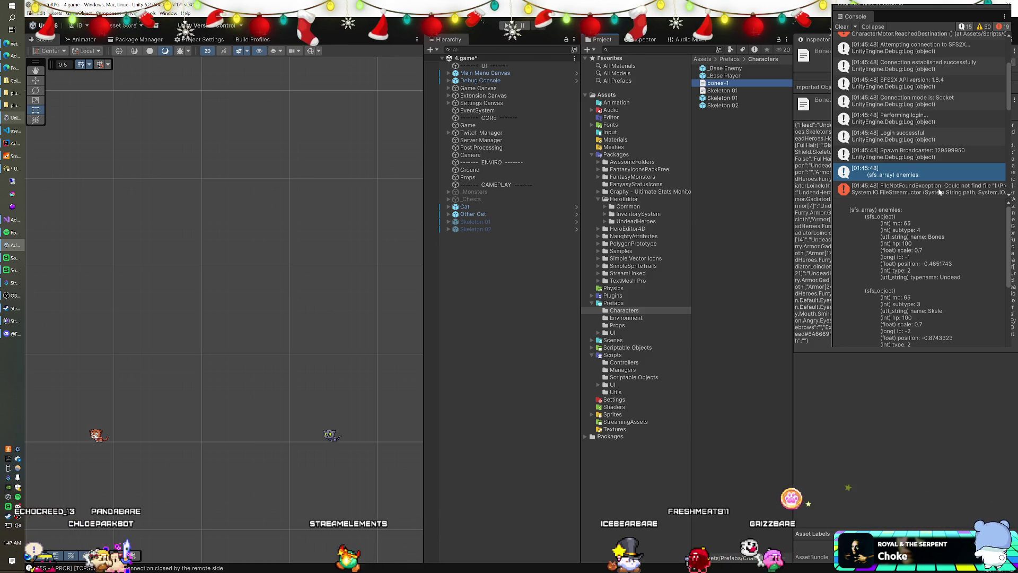
click(939, 190)
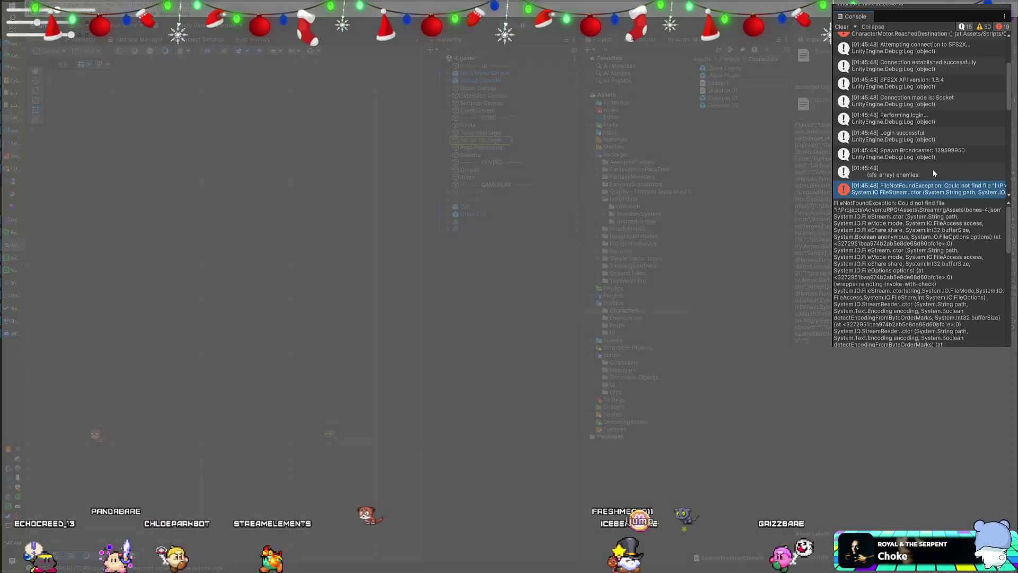
Step: Rename the Skeleton 01 text asset to skele-3, then drag it and bones-4 into StreamingAssets
click(933, 172)
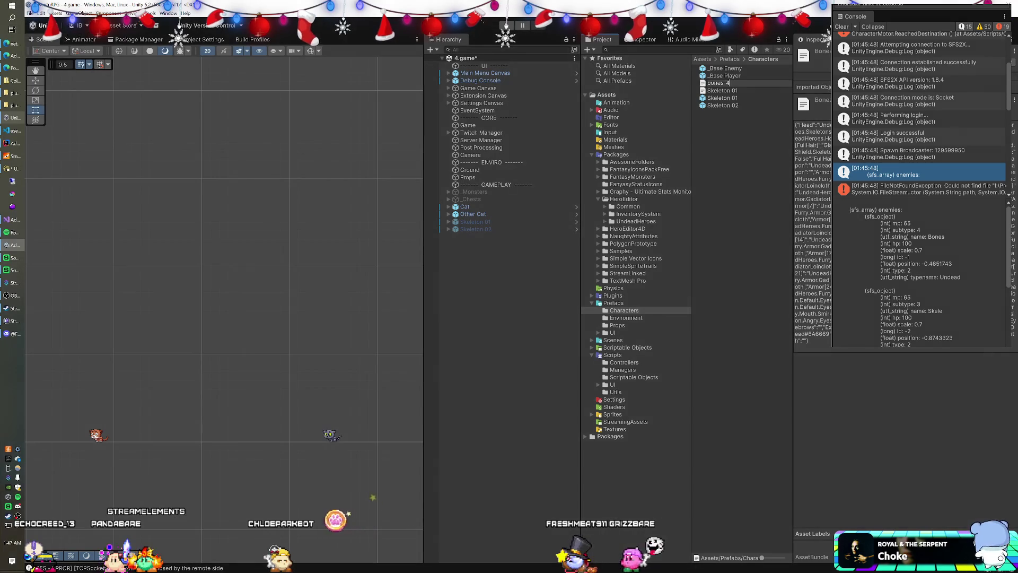
click(736, 84)
click(722, 91)
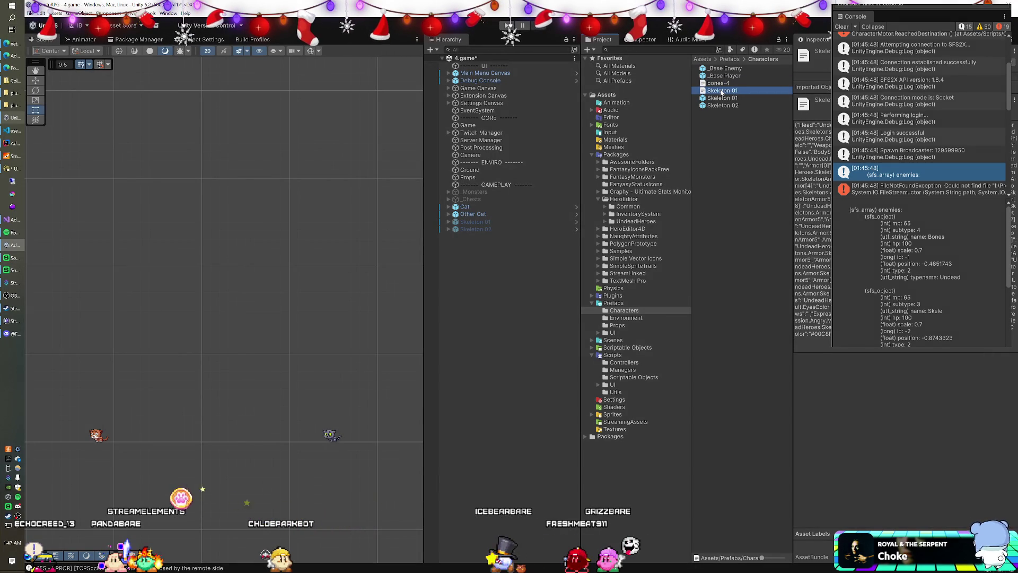
key(F2)
text(skele-3)
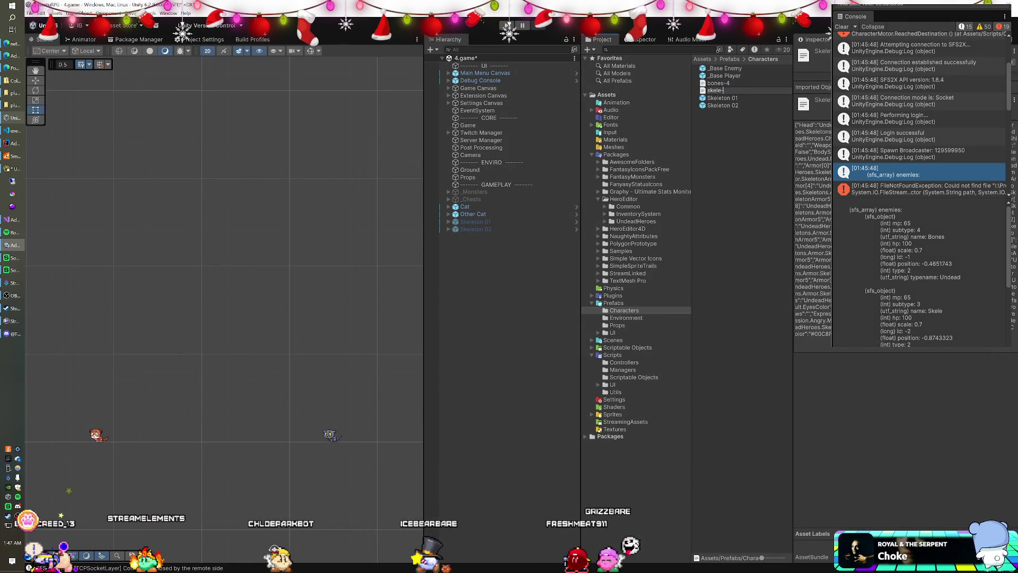
ctrl+click(719, 84)
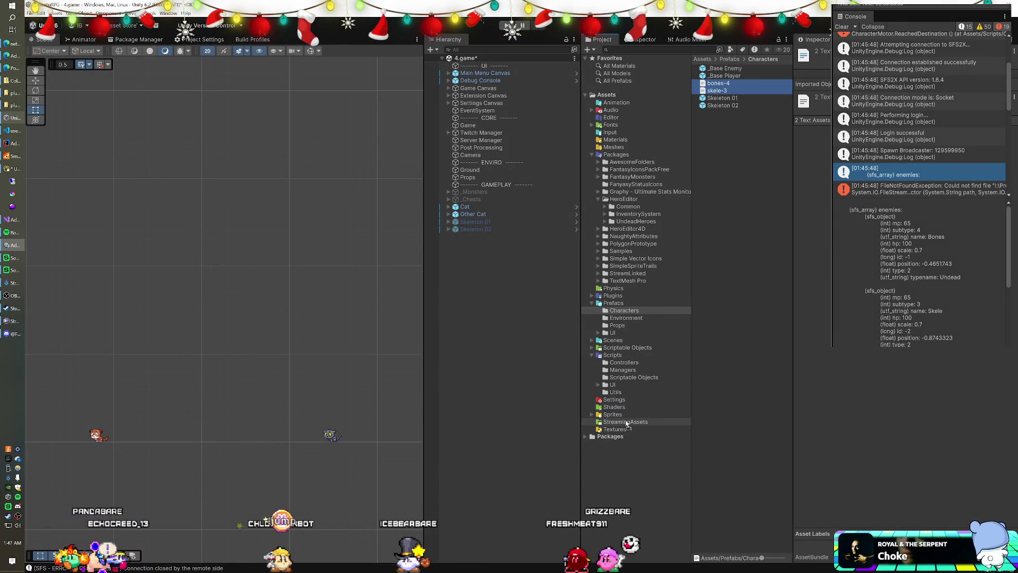
drag(625, 424, 626, 424)
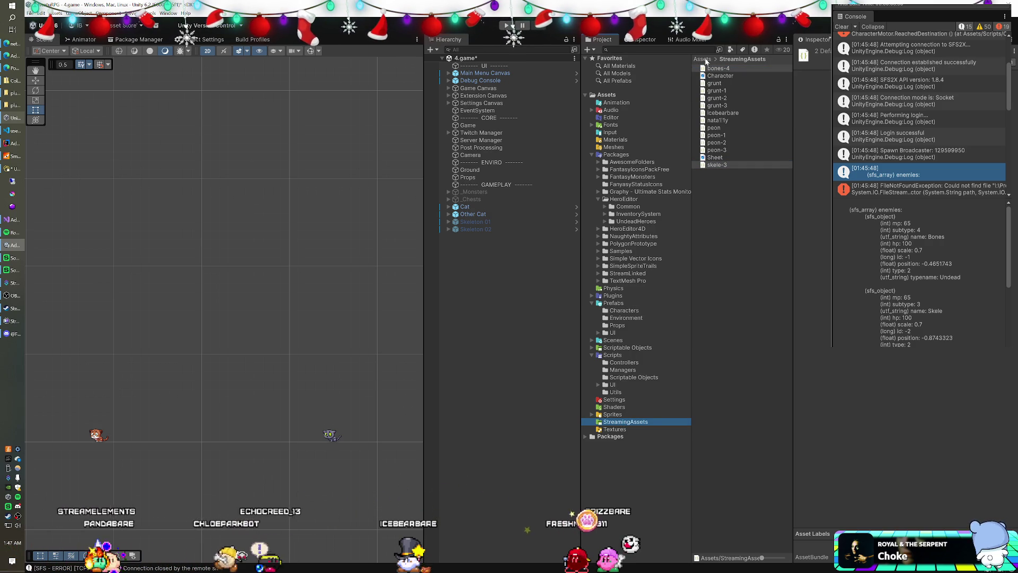
Step: Play again, inspect the missing 'Armor' KeyNotFoundException, and walk the player left
click(616, 103)
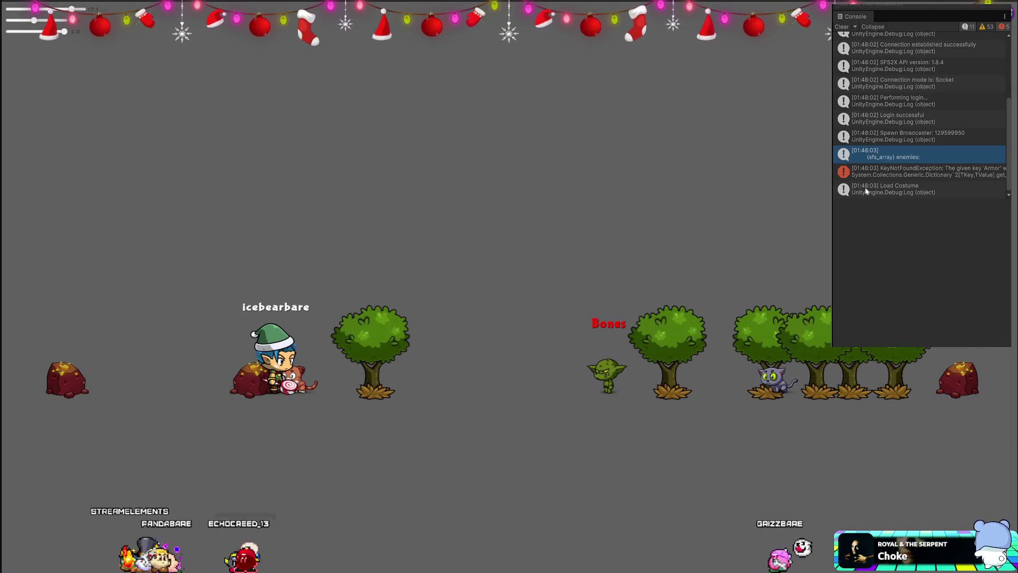
click(892, 175)
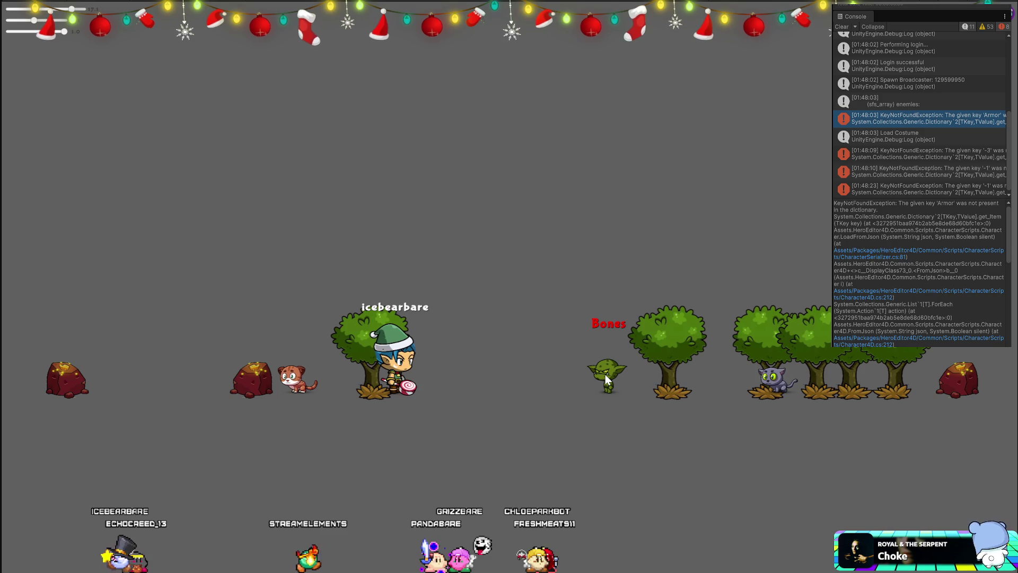
key(Left)
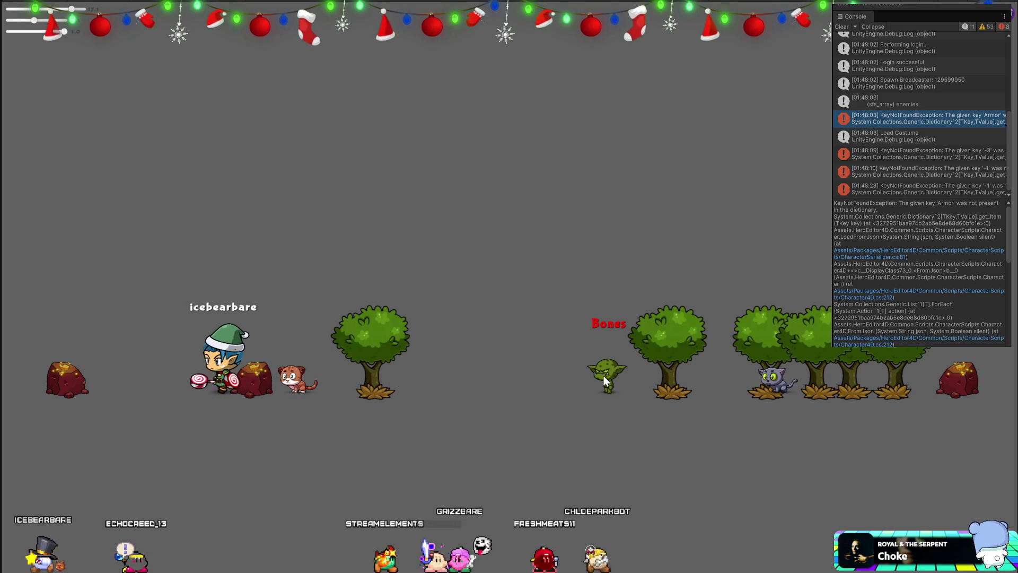
key(Left)
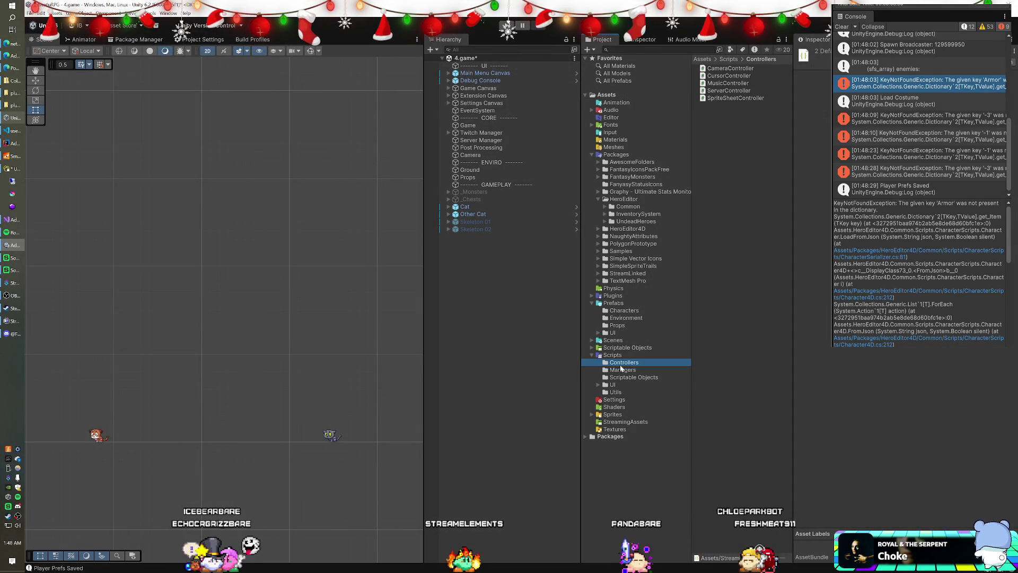
Step: Open the MMOCharacter script from Assets/Scripts in Visual Studio
click(622, 370)
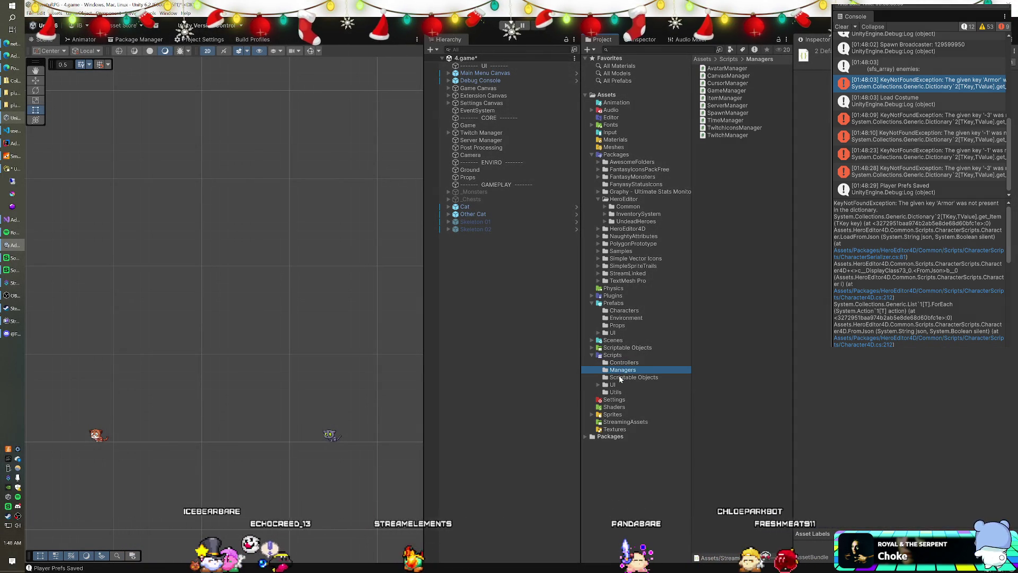
click(615, 357)
double_click(728, 143)
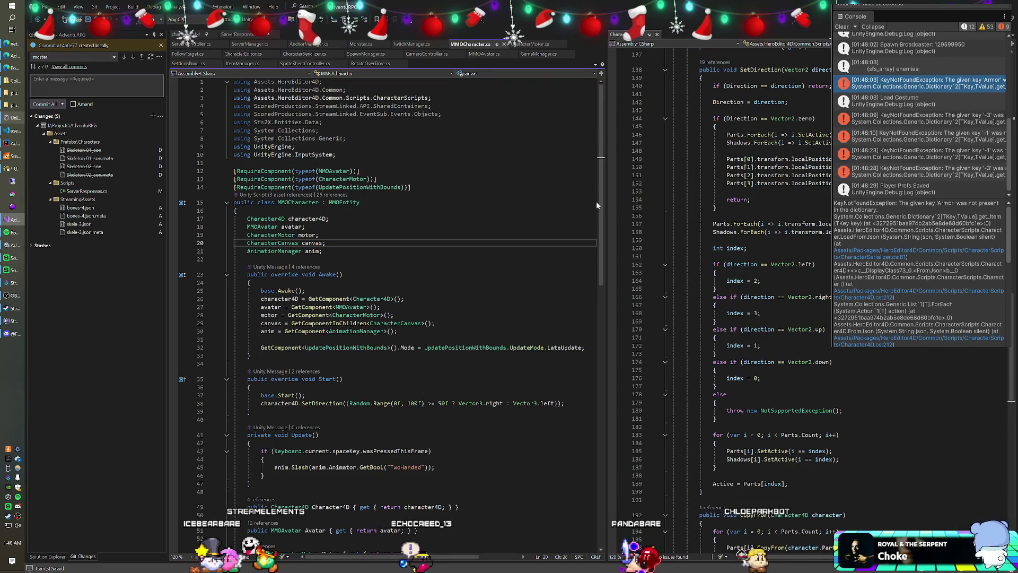
Step: Go to the definition of the Character4D type used on line 17
click(594, 187)
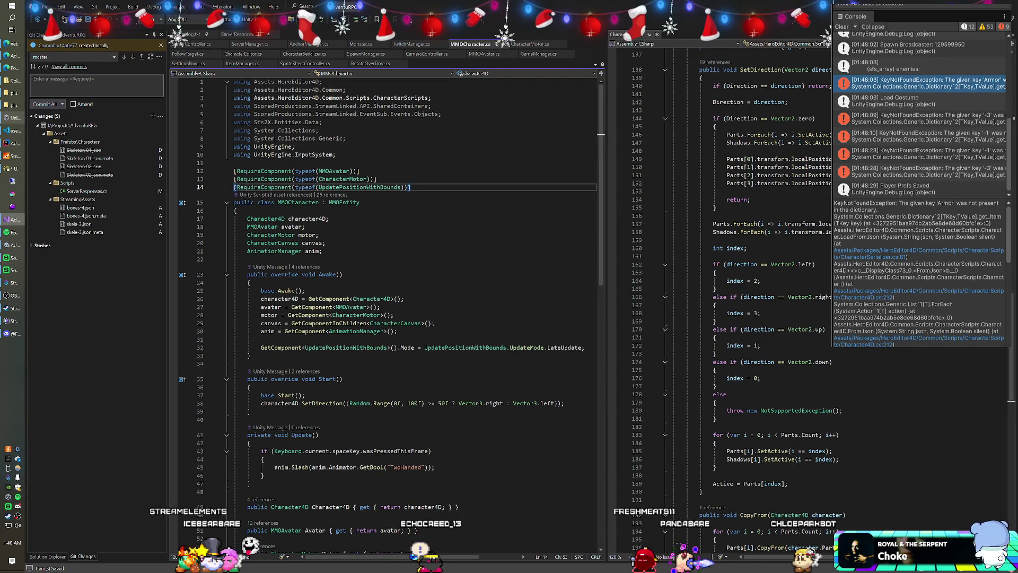
drag(247, 219, 329, 218)
click(329, 219)
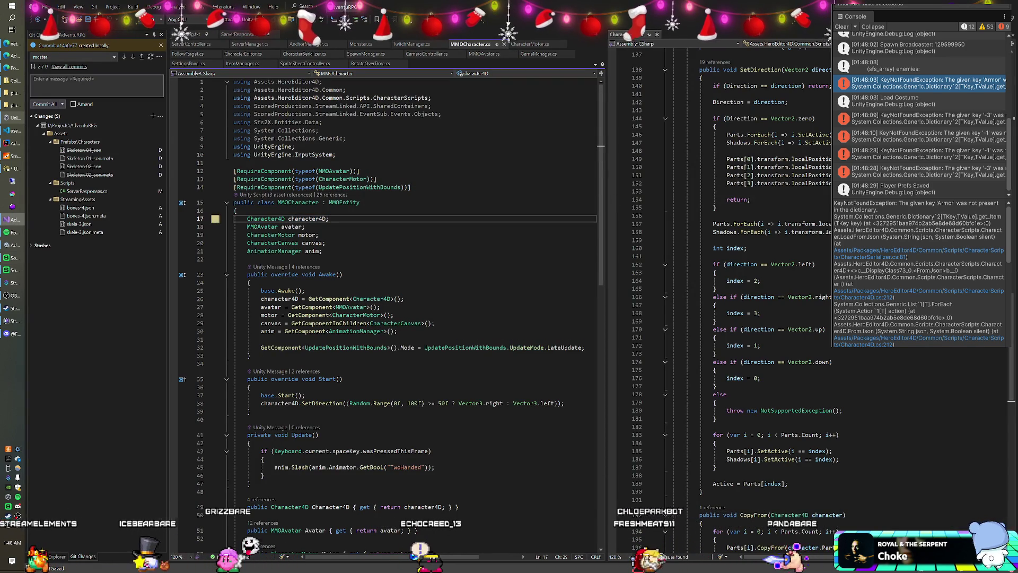
click(271, 219)
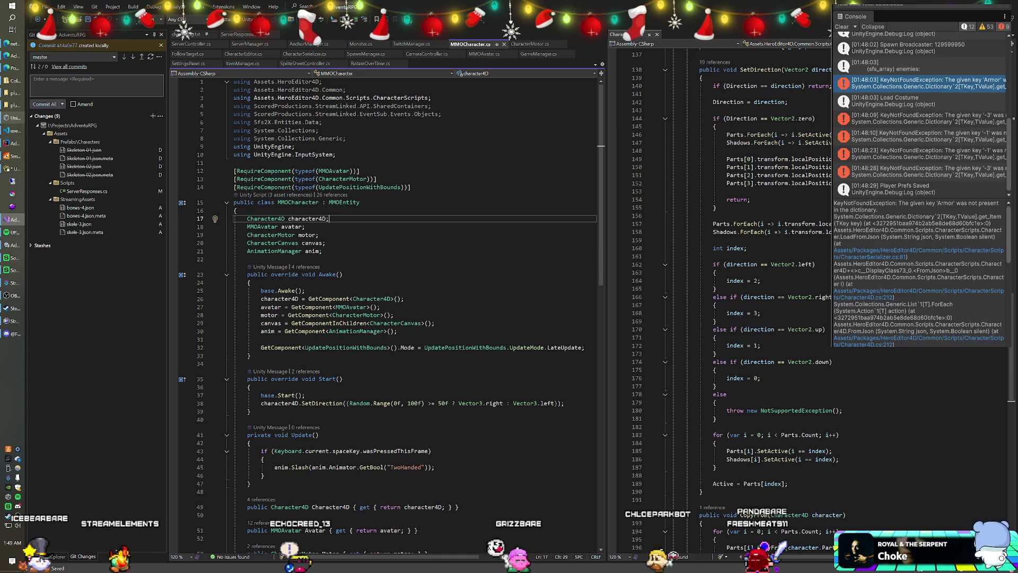
right_click(271, 219)
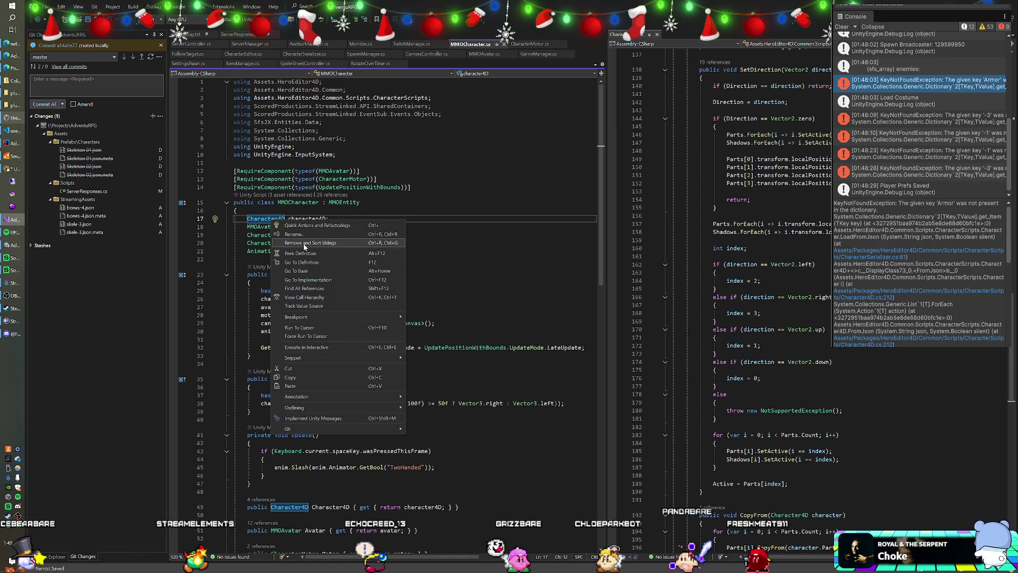
click(311, 262)
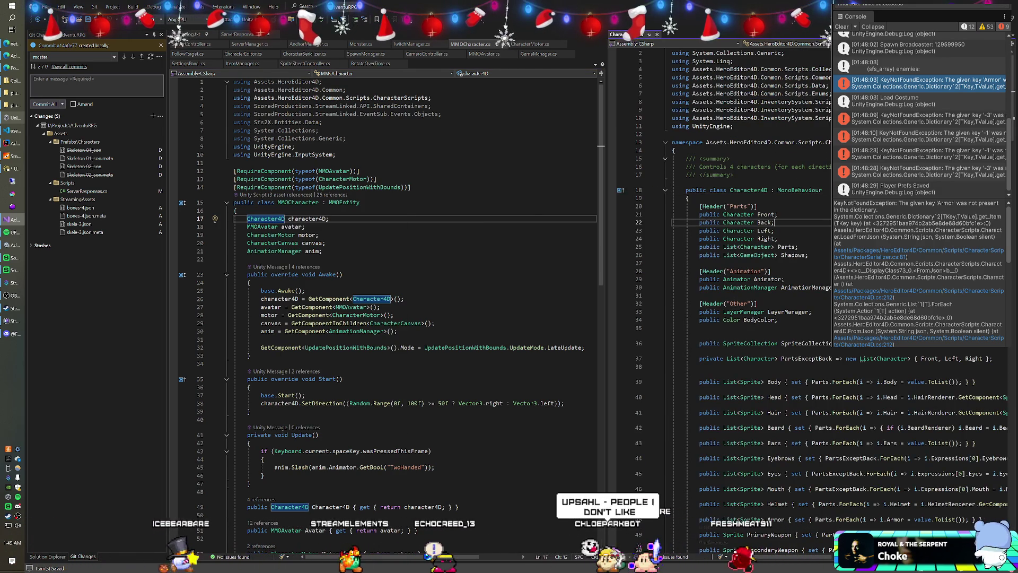
Step: Review the Character4D class's part fields, then return to Unity
click(773, 229)
scroll(742, 318, down, 5)
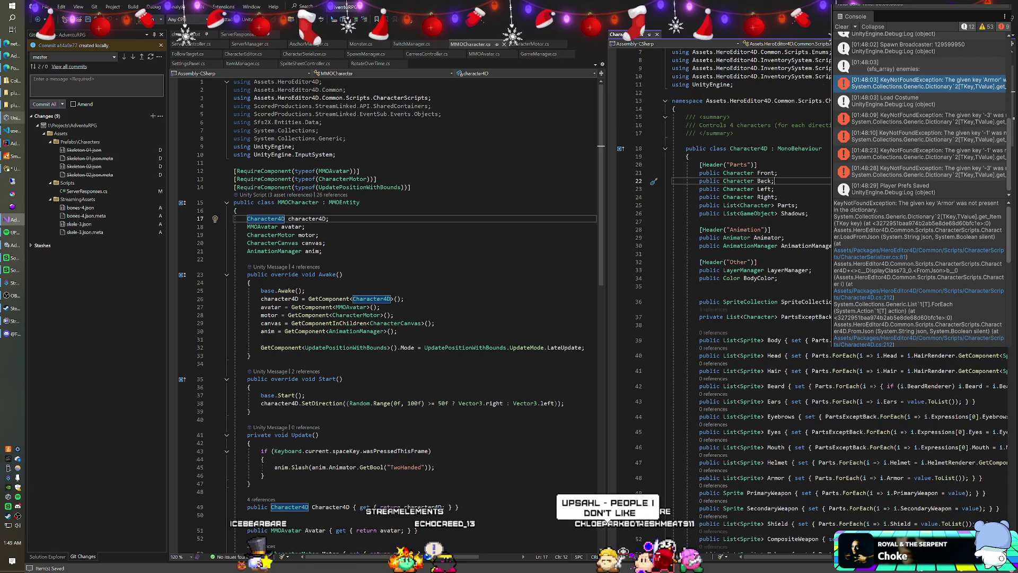
scroll(742, 265, up, 5)
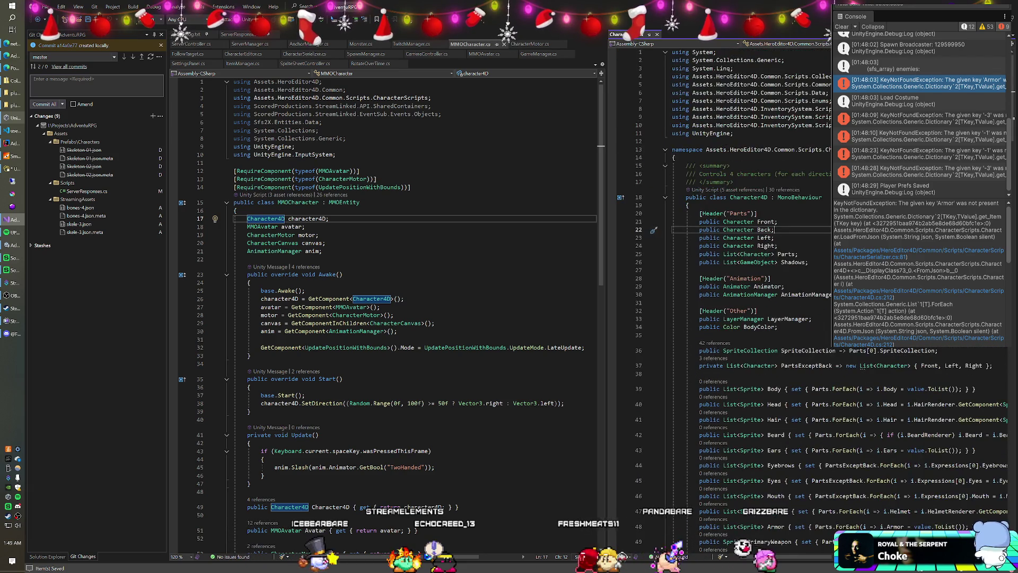
key(alt+Tab)
click(631, 49)
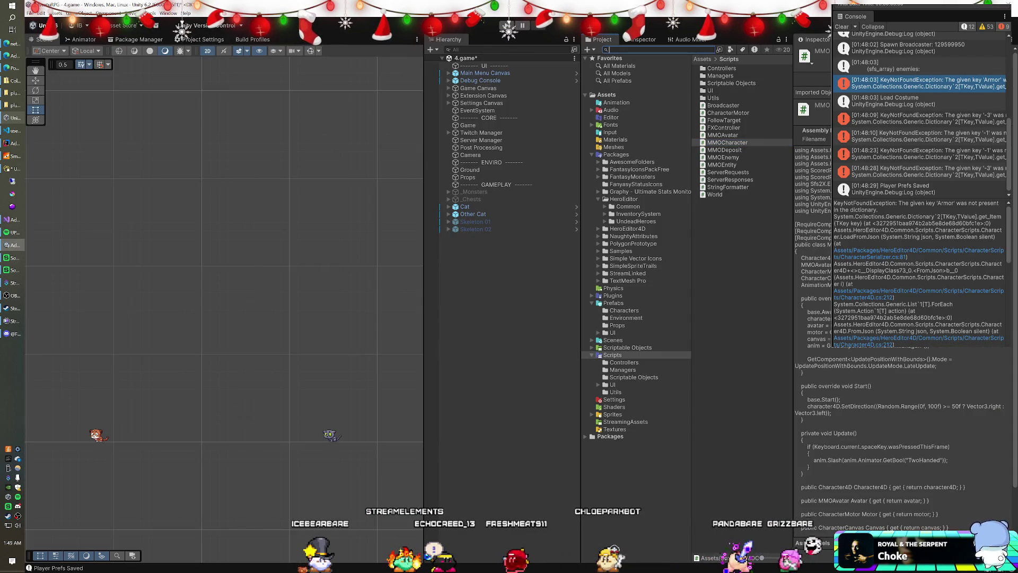
Step: Clear the project search and select the Skeleton 02 prefab in Prefabs/Characters
text(charact)
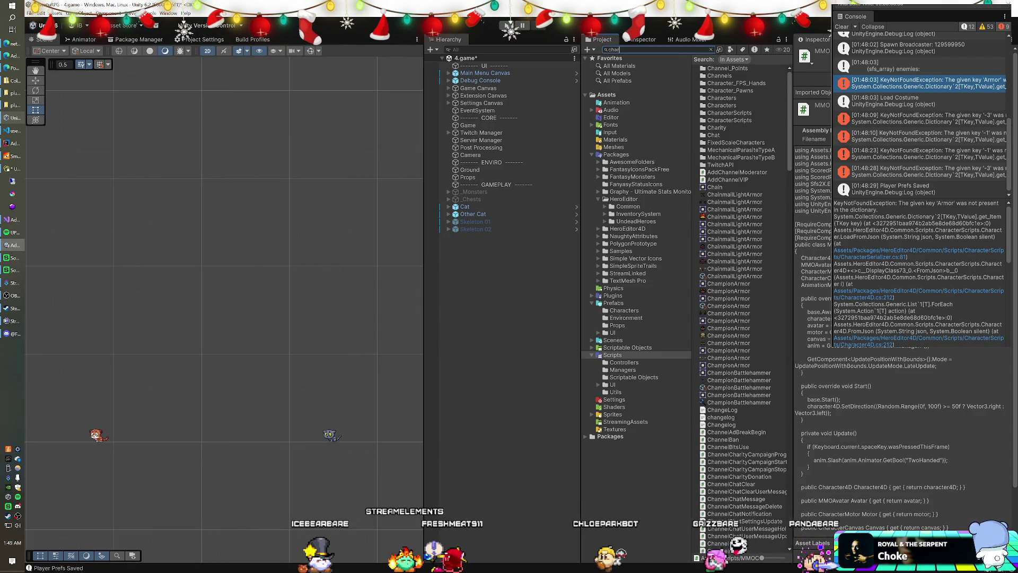
text(d)
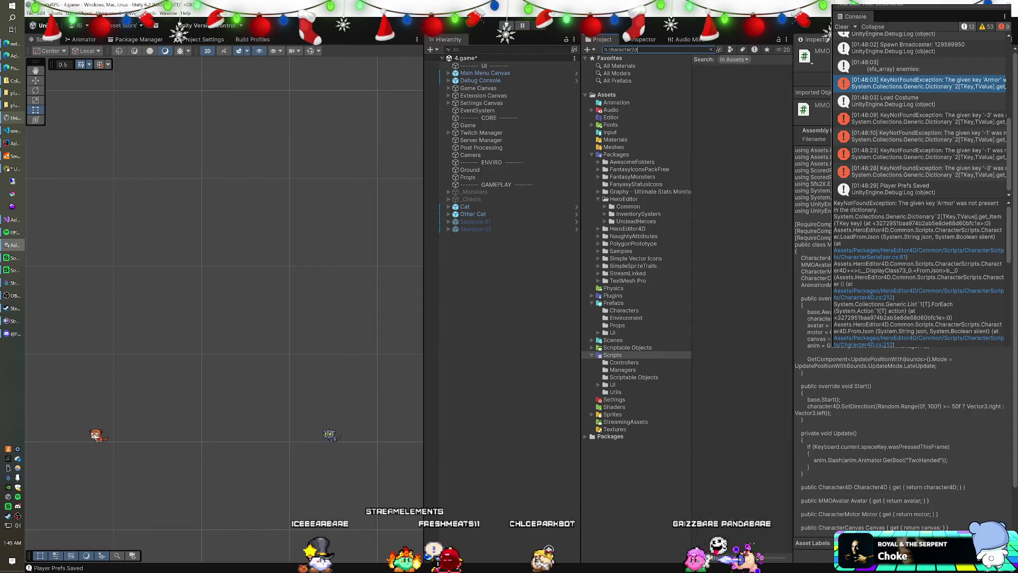
click(711, 49)
click(624, 310)
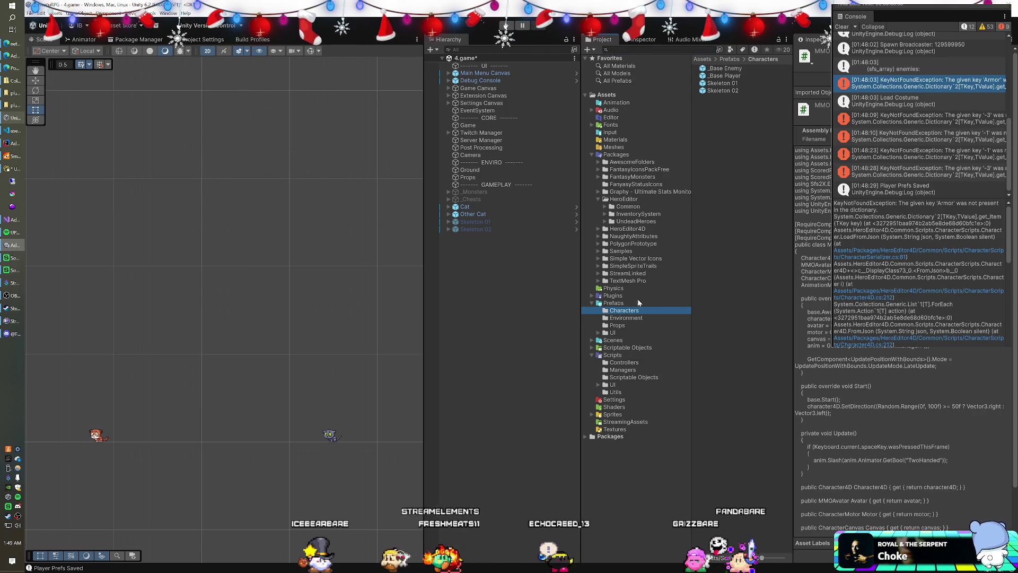
click(726, 90)
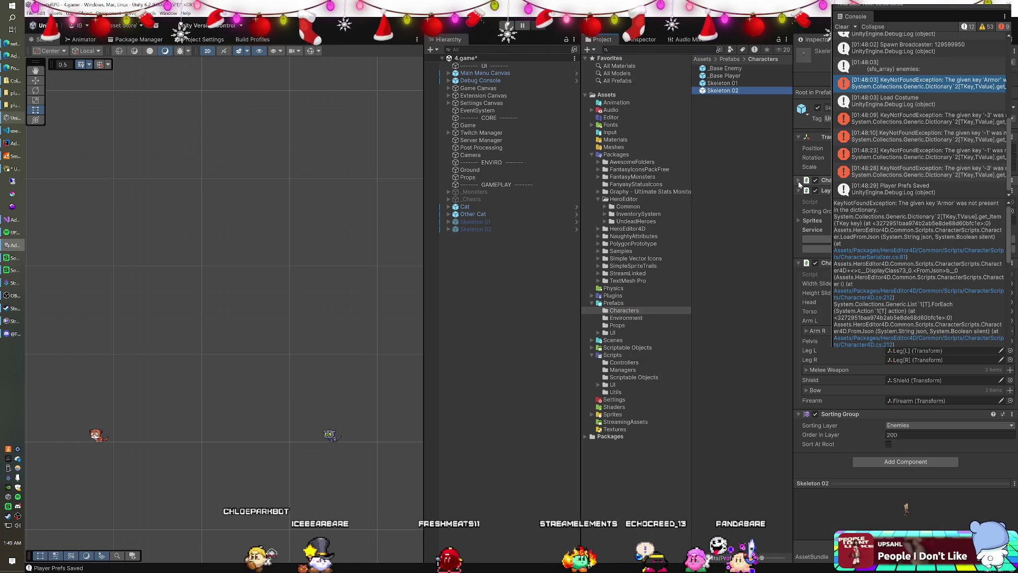
Step: Expand Skeleton 02's character component, then select Punisher under _Monsters in the Hierarchy
click(797, 180)
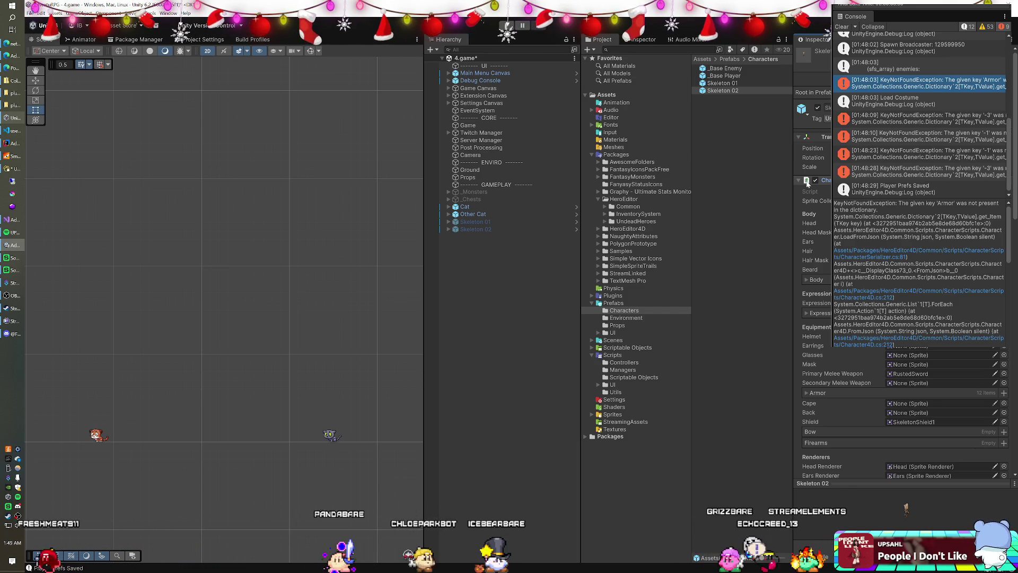
click(447, 192)
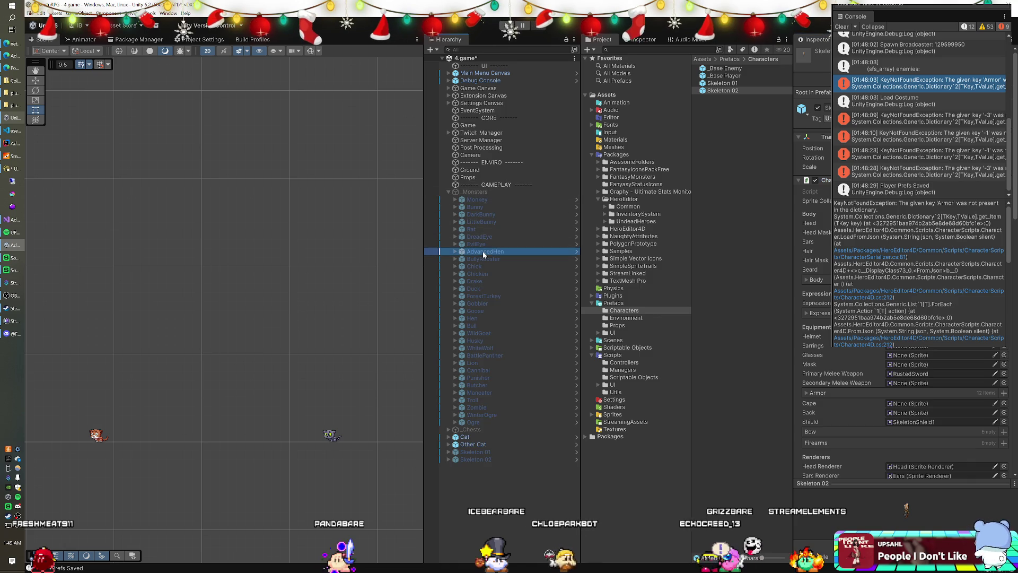
click(481, 377)
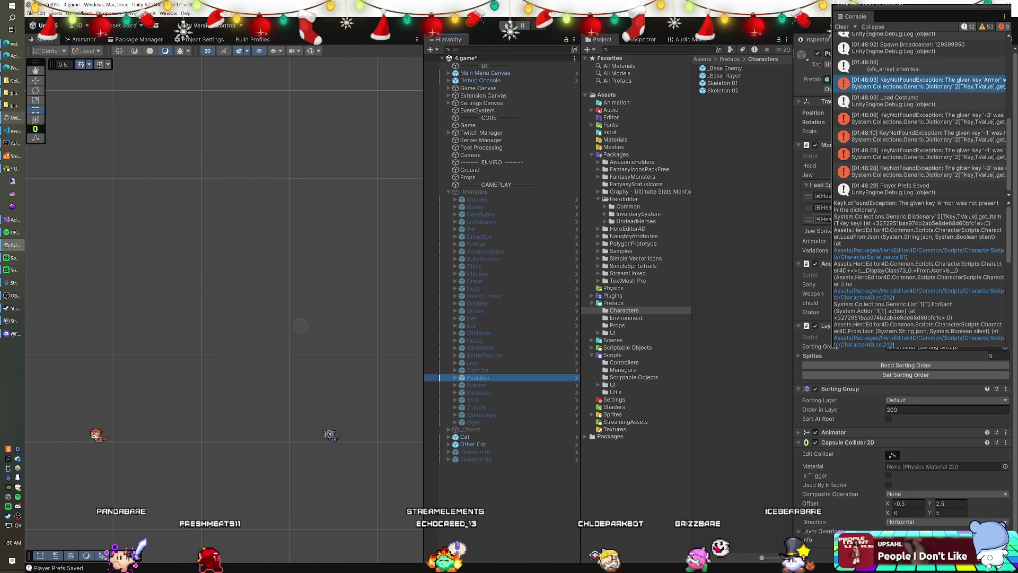
Step: Select the Skeleton 01 prefab, scroll through its Inspector components, and open its Character script
click(718, 83)
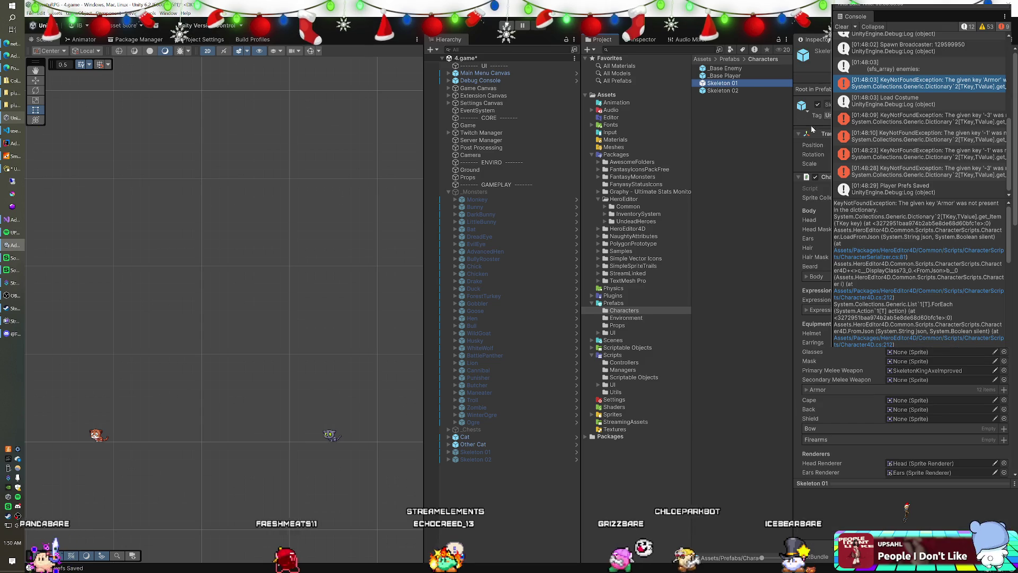
scroll(807, 124, down, 5)
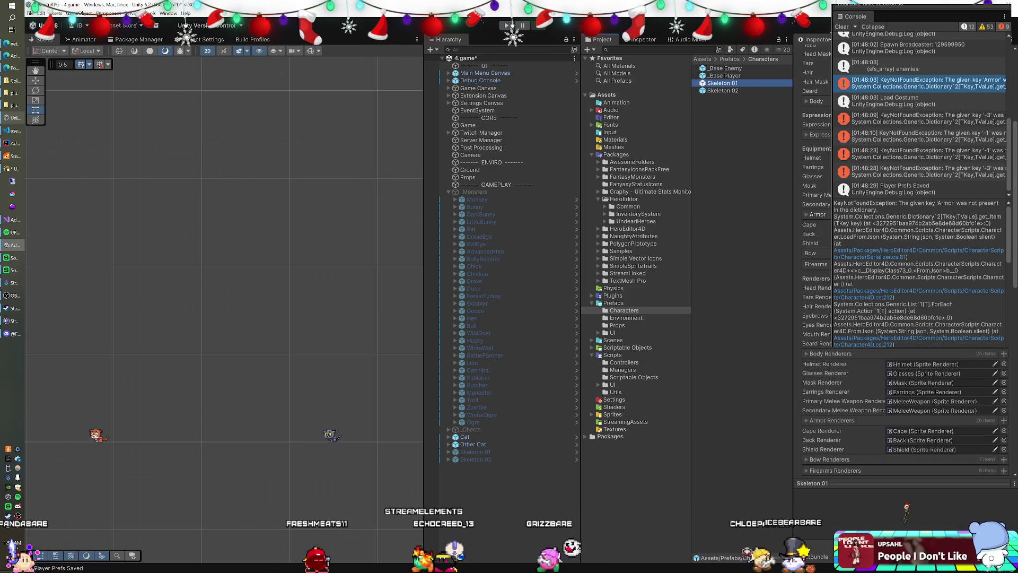
scroll(901, 413, down, 10)
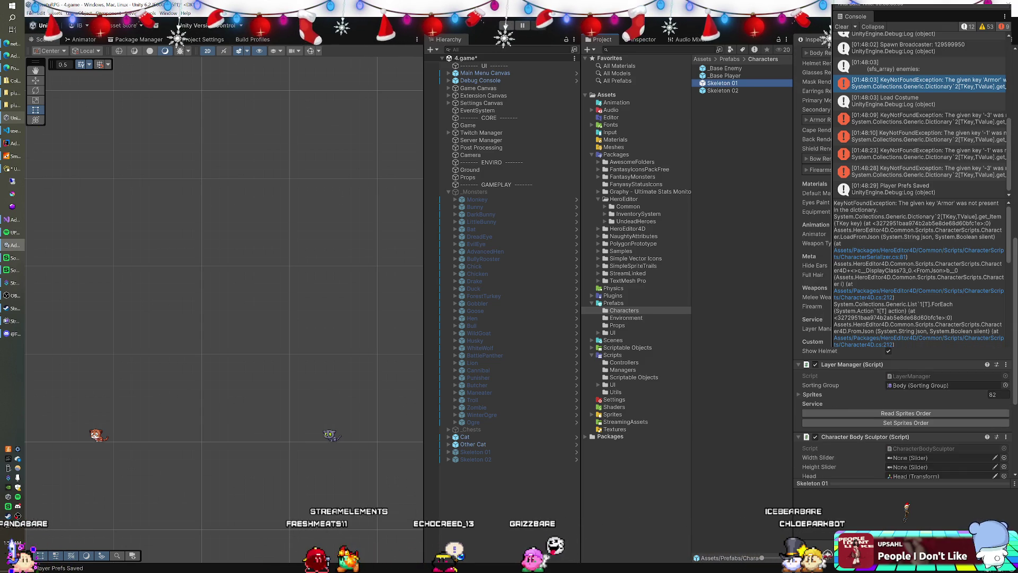
scroll(901, 413, down, 10)
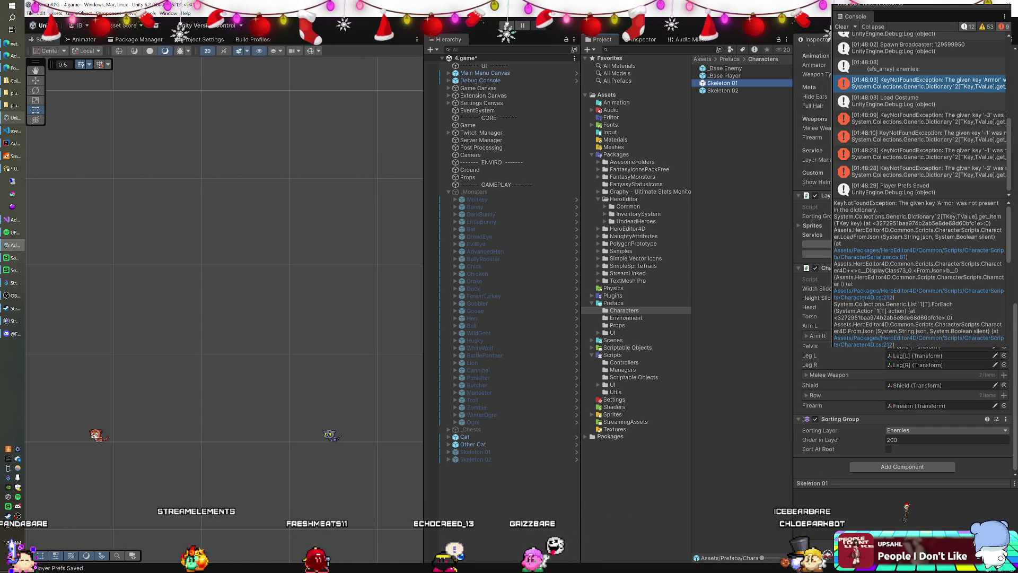
scroll(901, 318, up, 8)
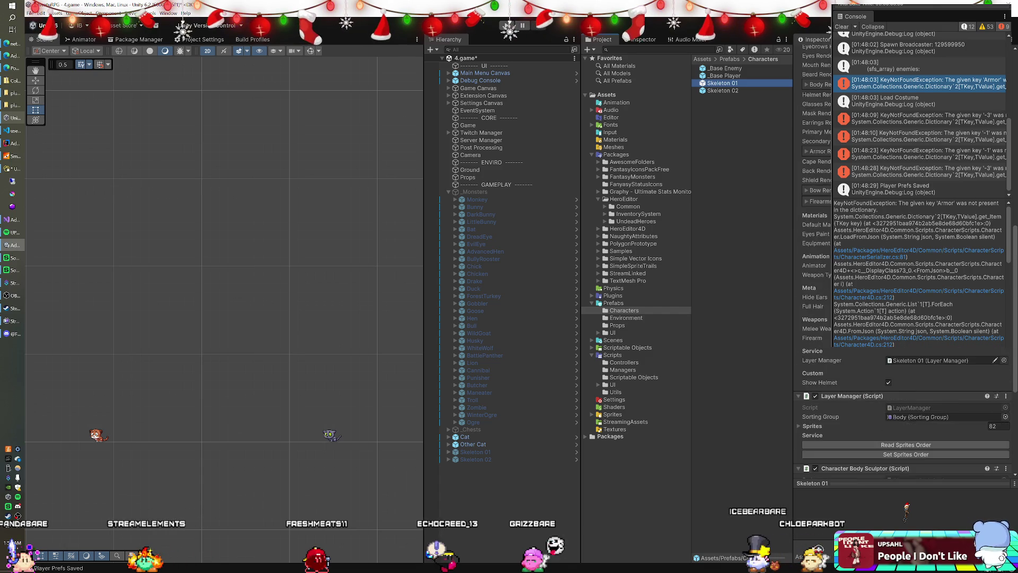
scroll(901, 318, up, 10)
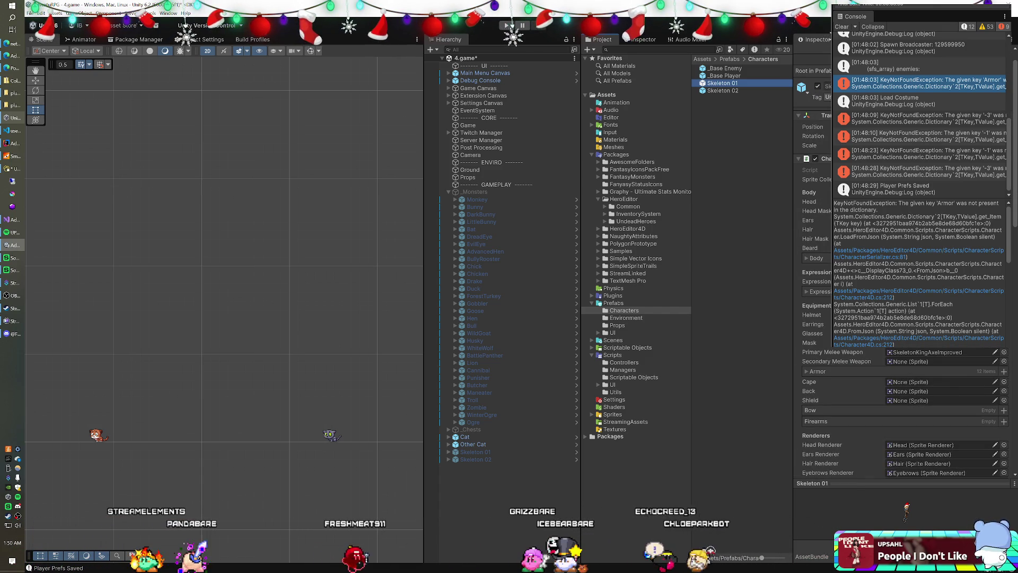
scroll(901, 371, down, 5)
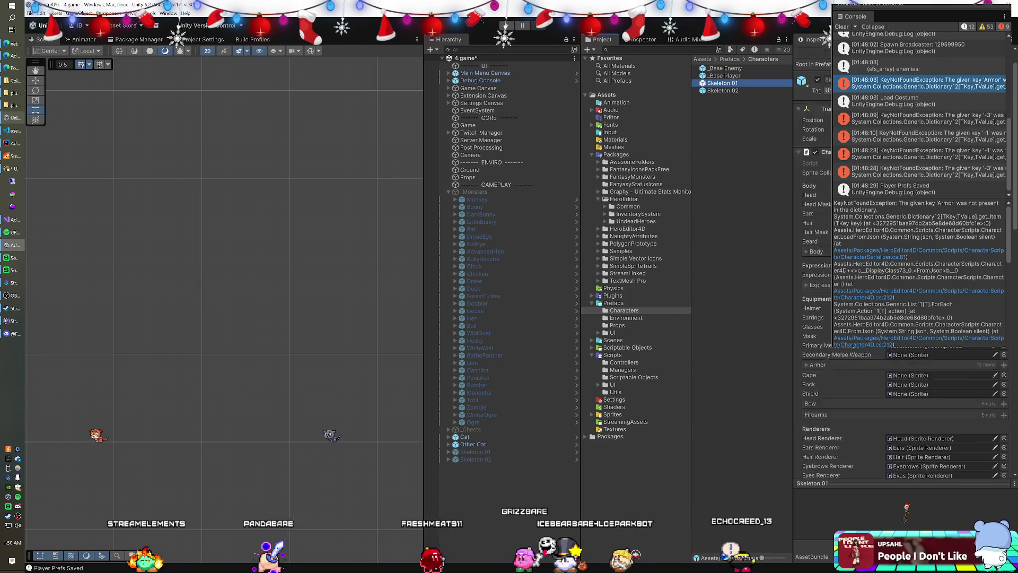
scroll(901, 371, down, 3)
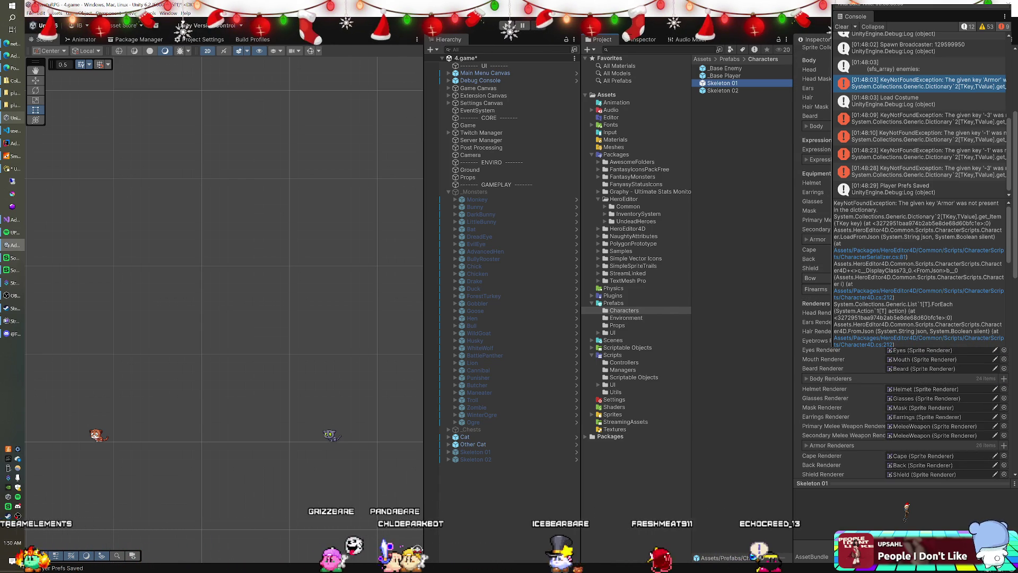
scroll(901, 371, up, 5)
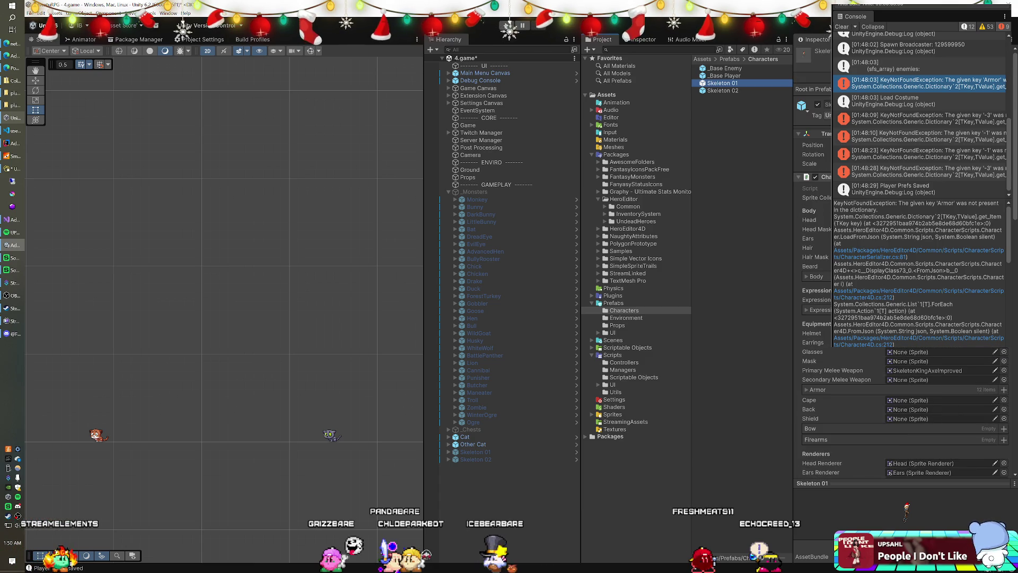
click(810, 189)
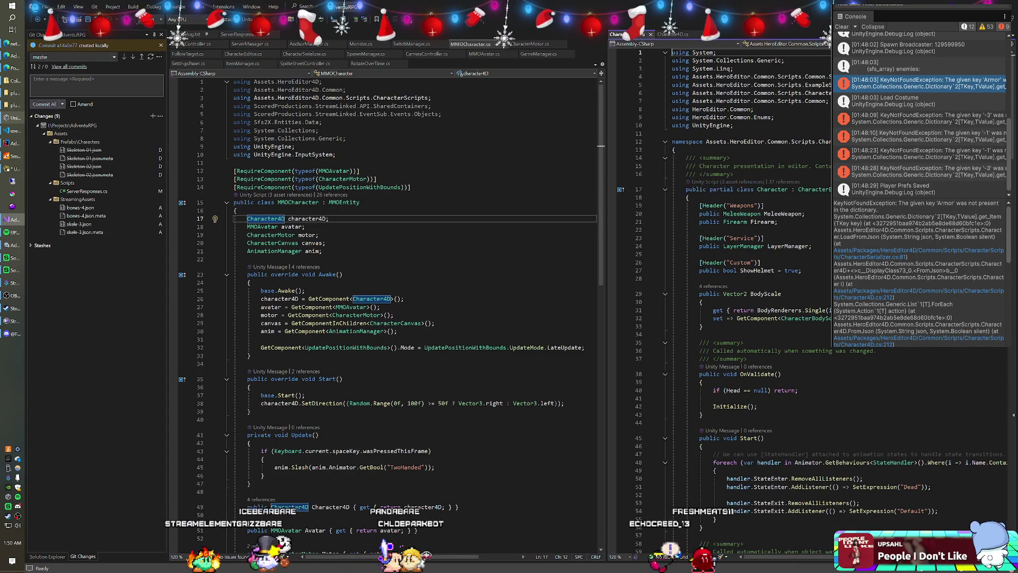
Step: Select the Punisher monster in Unity to bring up its Monster.cs script in Visual Studio
click(799, 190)
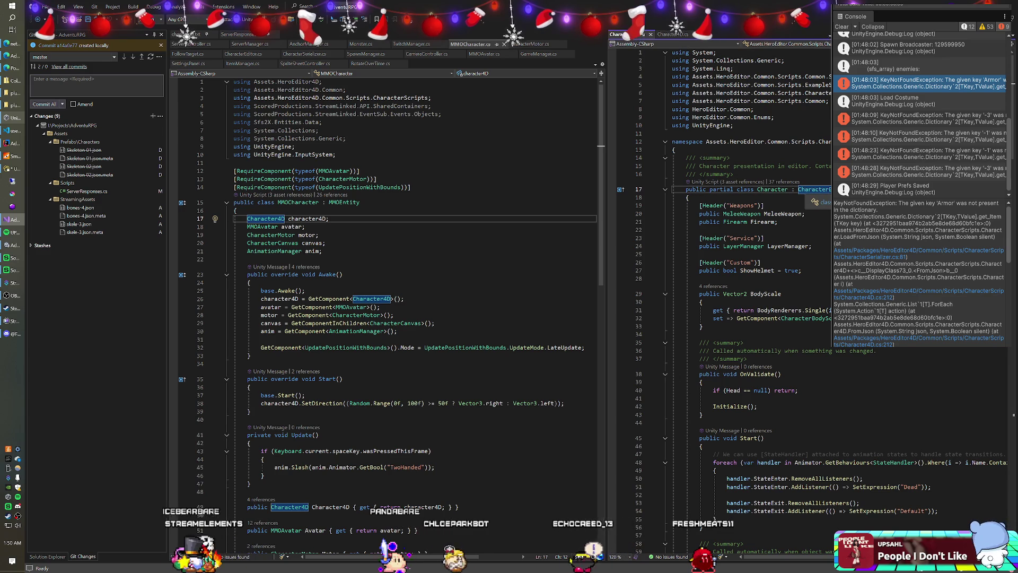
key(alt+Tab)
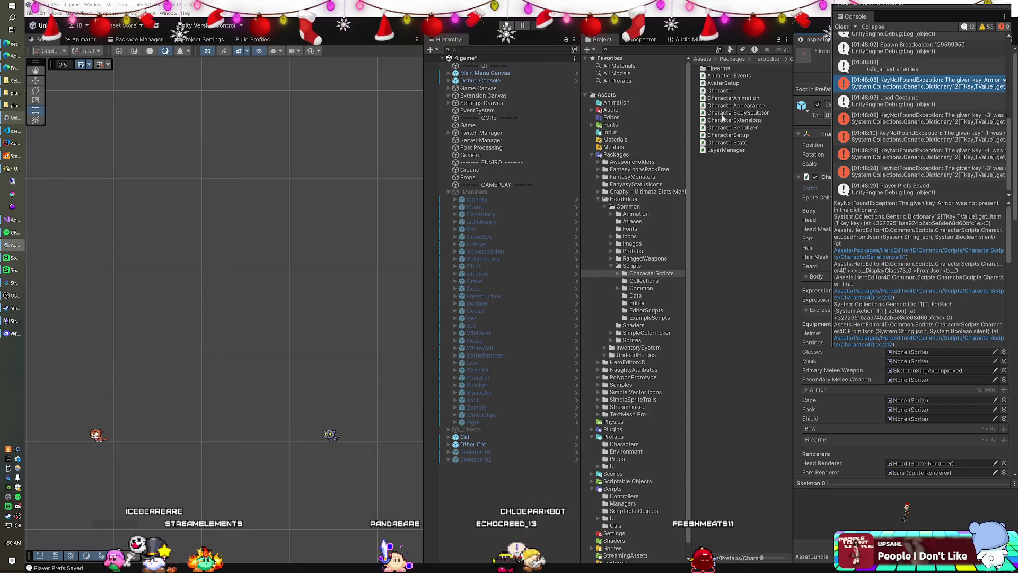
click(477, 377)
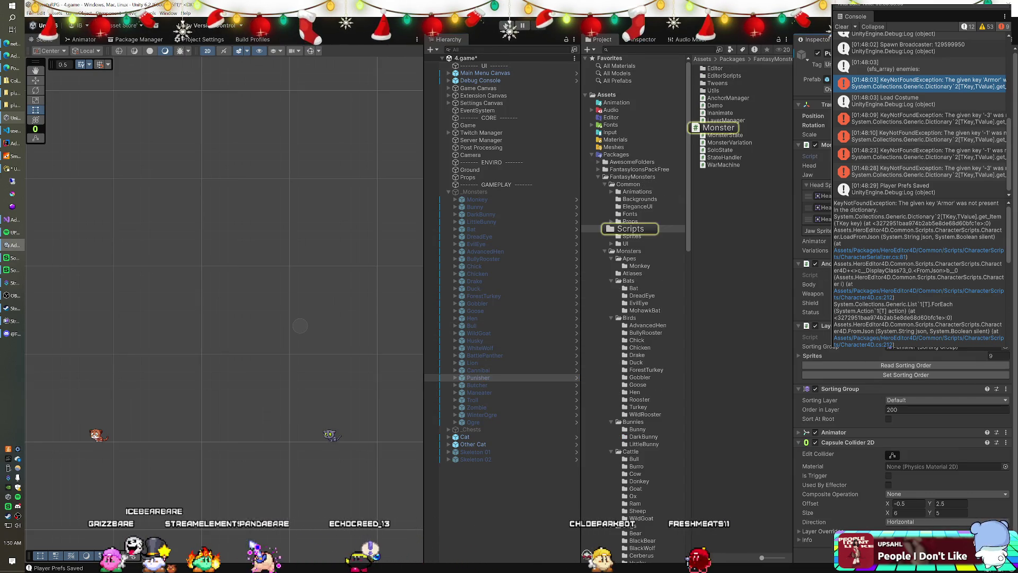
key(alt+Tab)
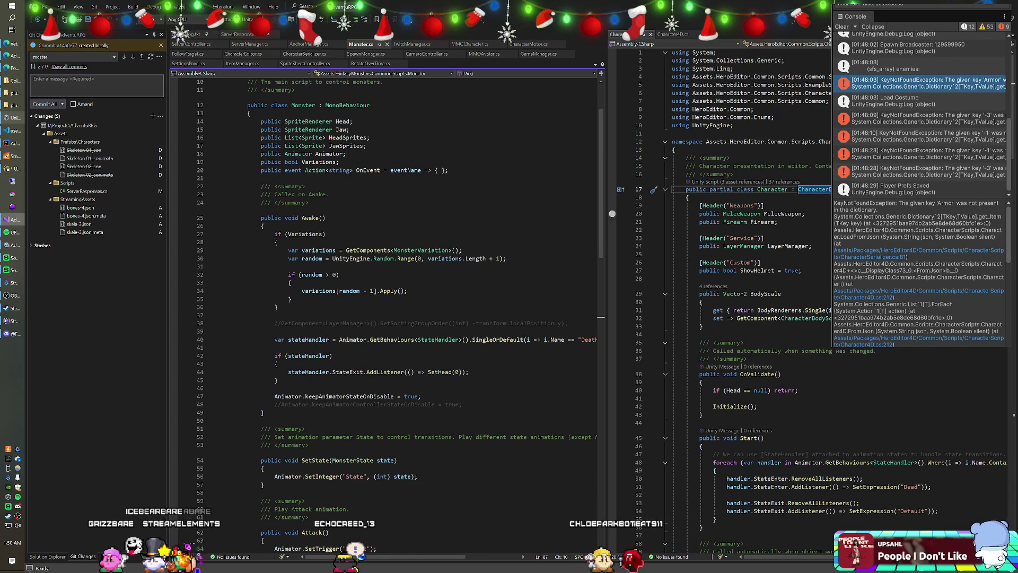
Step: Go to the definition of the Character base class from Monster.cs
scroll(387, 318, up, 3)
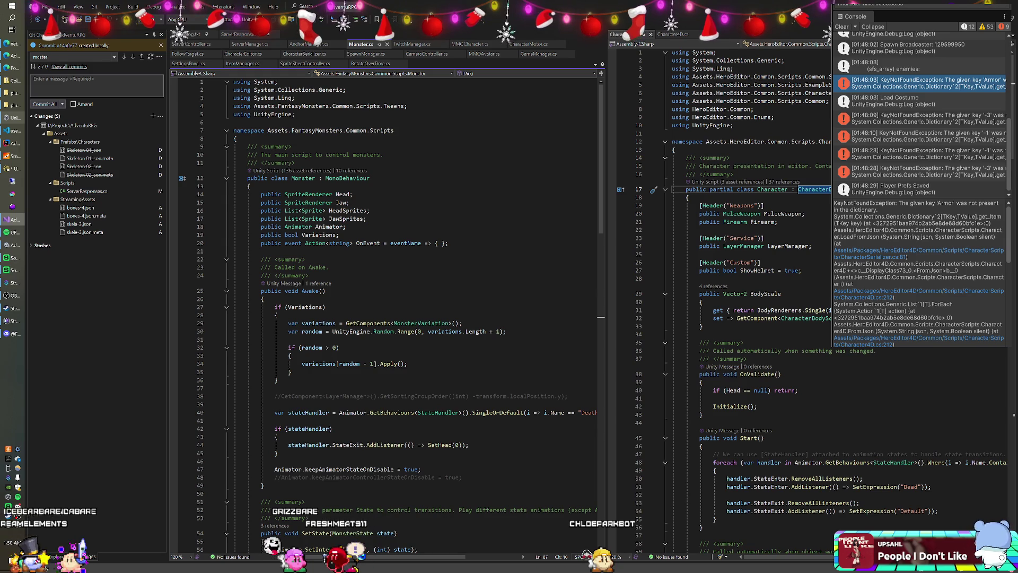
right_click(809, 191)
click(827, 231)
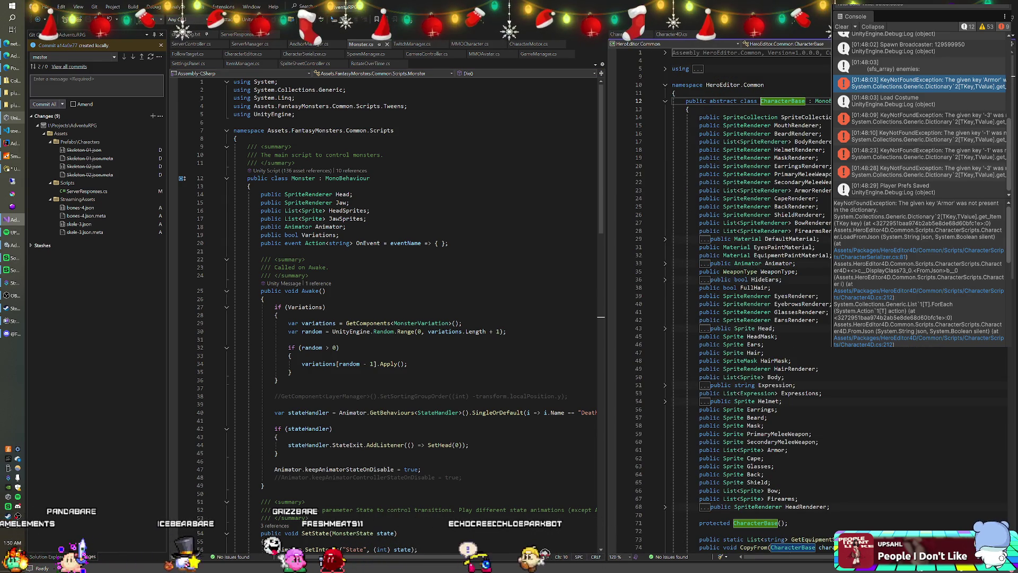
Step: Read through the CharacterBase fields in its metadata view
click(822, 157)
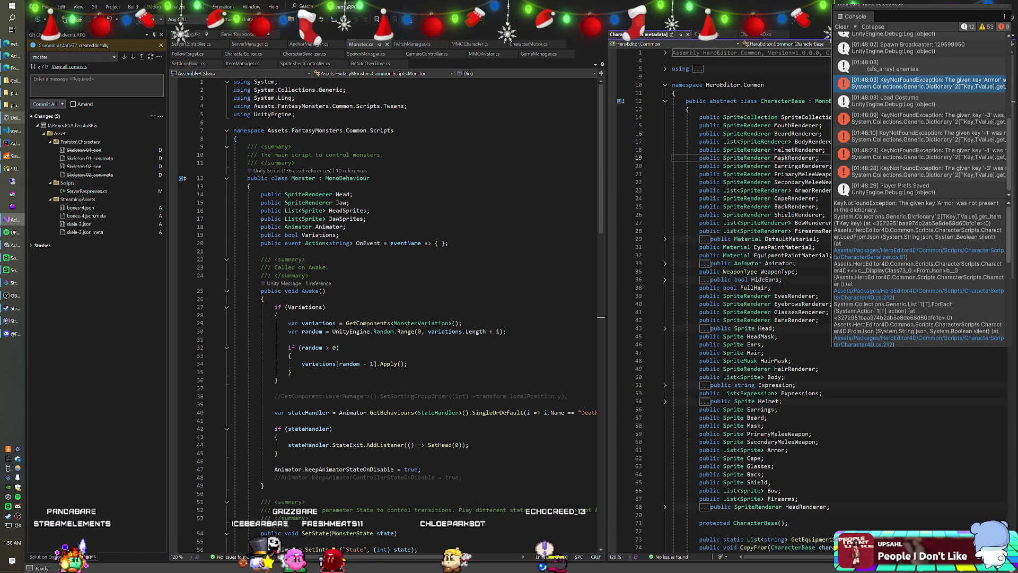
scroll(825, 169, down, 4)
scroll(825, 170, down, 7)
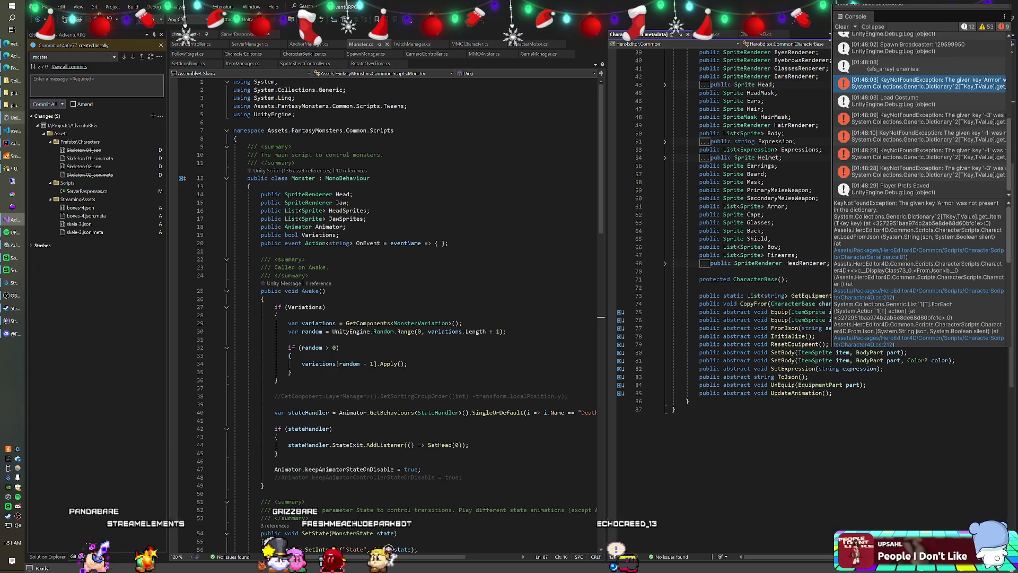
scroll(825, 170, up, 7)
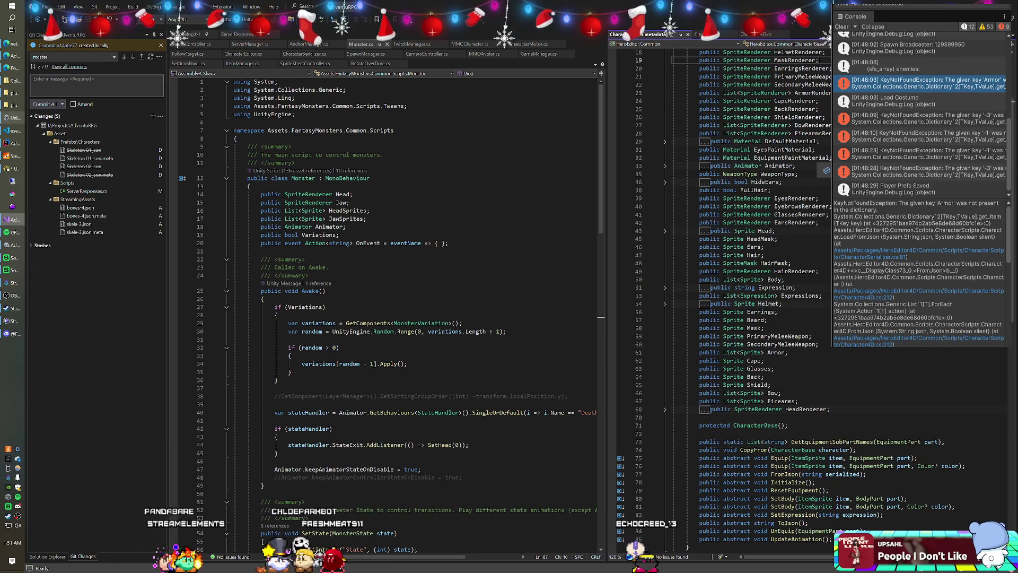
scroll(826, 170, down, 7)
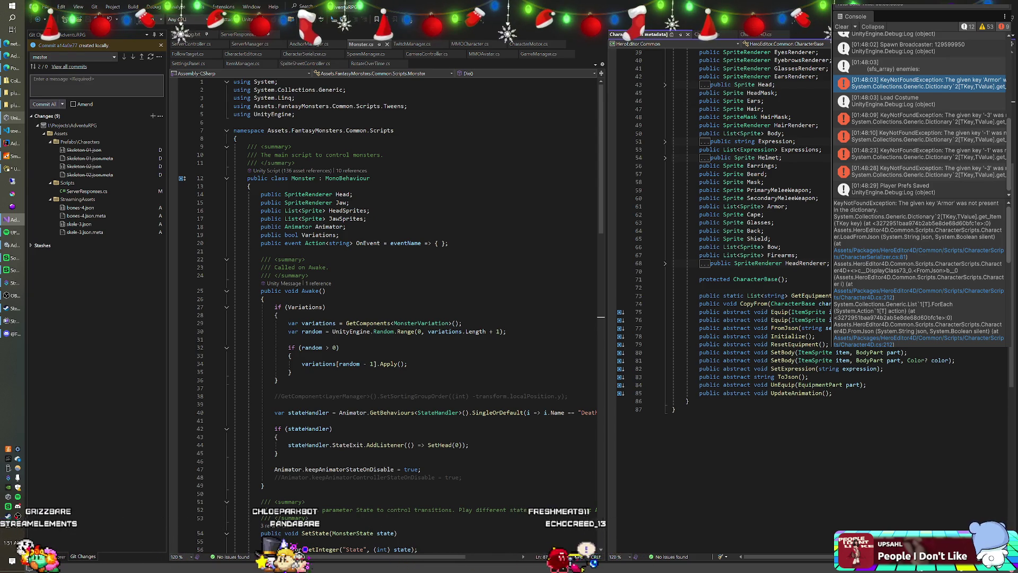
Step: Select the CharacterBase static and abstract methods, then switch to the Character.cs tab
drag(749, 392, 727, 303)
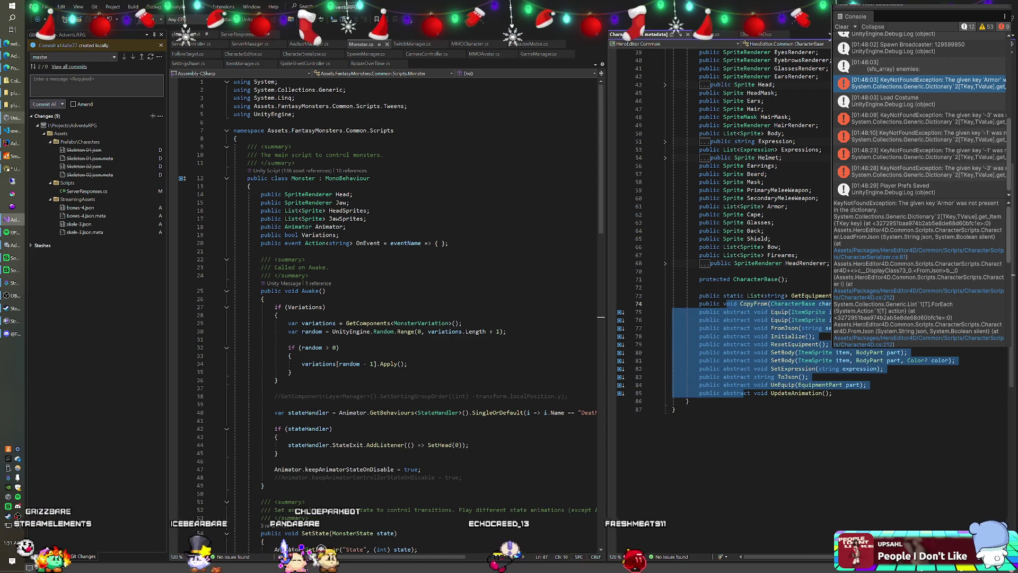
click(726, 295)
mouse_move(832, 393)
mouse_down()
mouse_move(742, 368)
mouse_move(698, 296)
mouse_up()
click(713, 36)
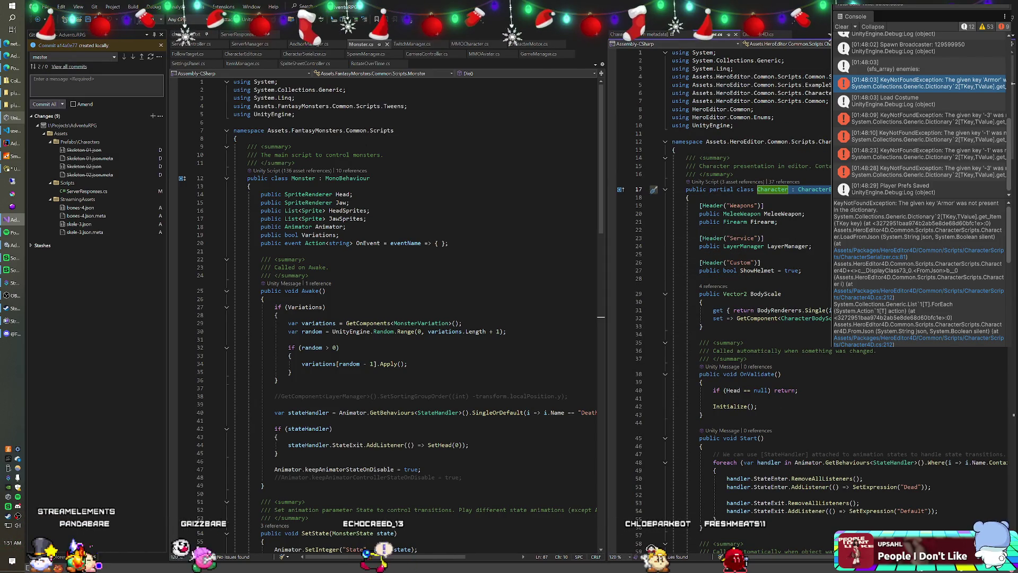
Step: Find all occurrences of ': CharacterBase' across the entire solution with Find in Files
key(ctrl+shift+f)
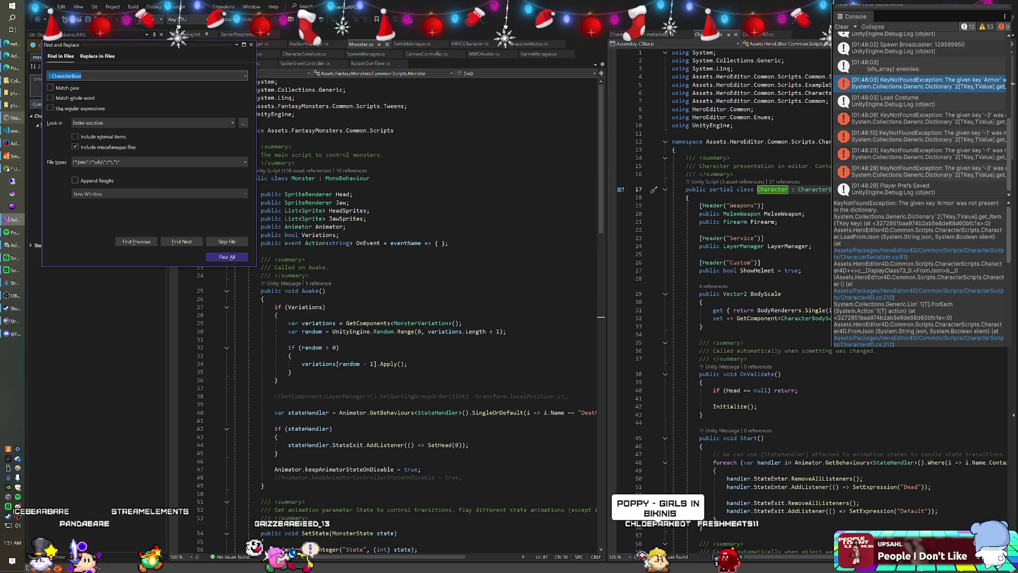
click(222, 258)
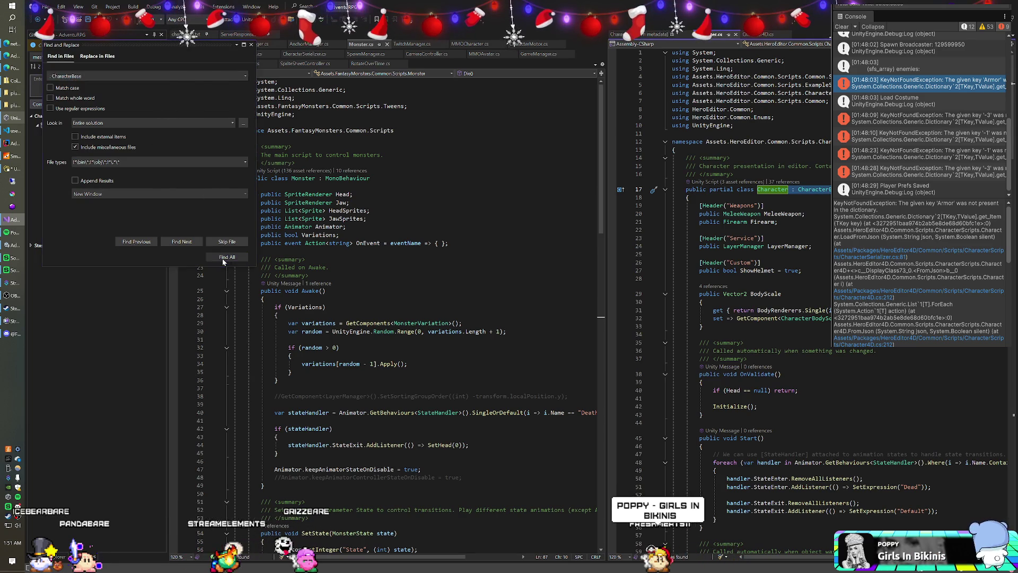
click(221, 258)
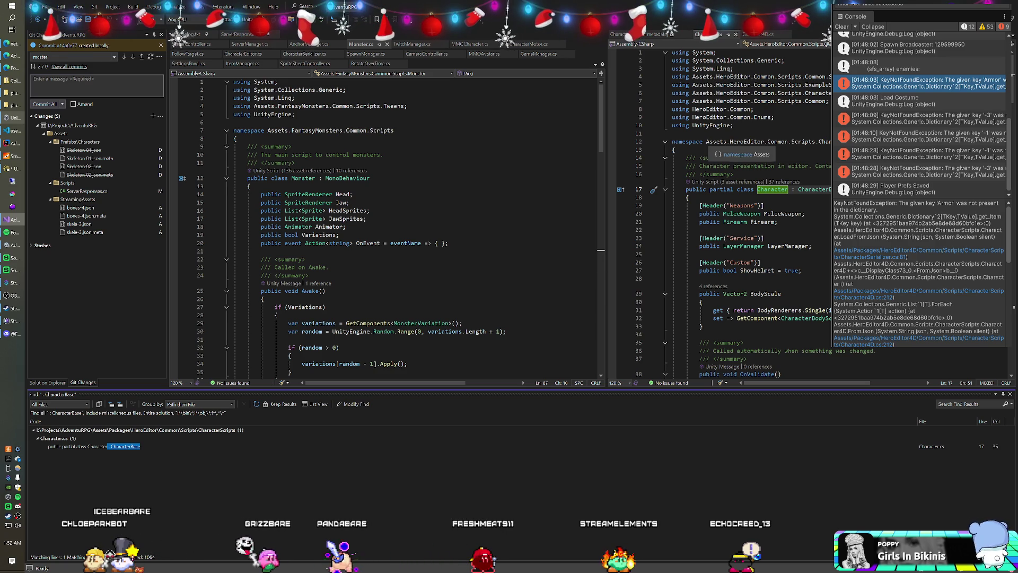
Step: Review the single Character.cs search match, then reopen the CharacterBase metadata tab
scroll(742, 212, down, 3)
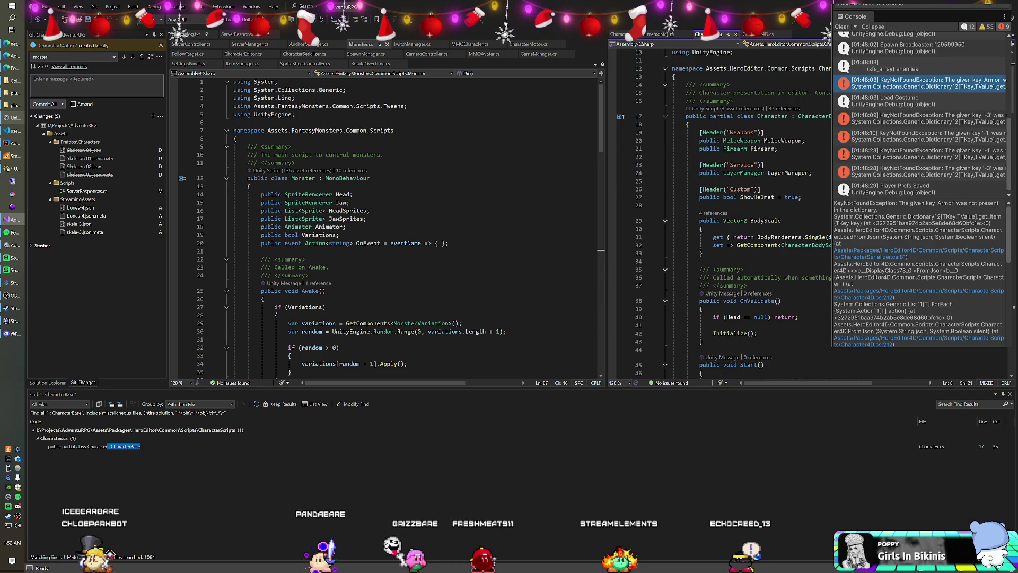
scroll(387, 228, down, 2)
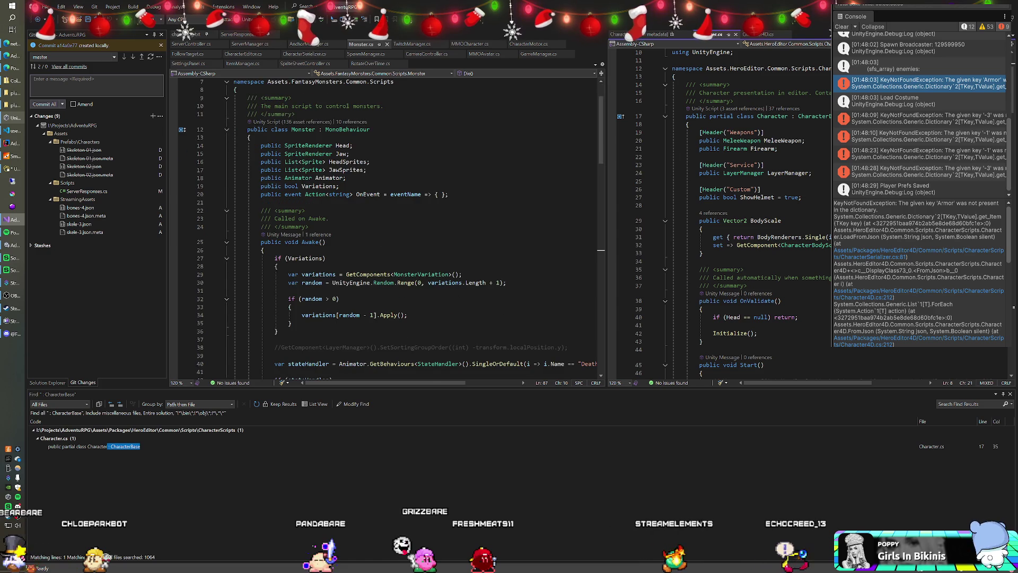
mouse_move(342, 145)
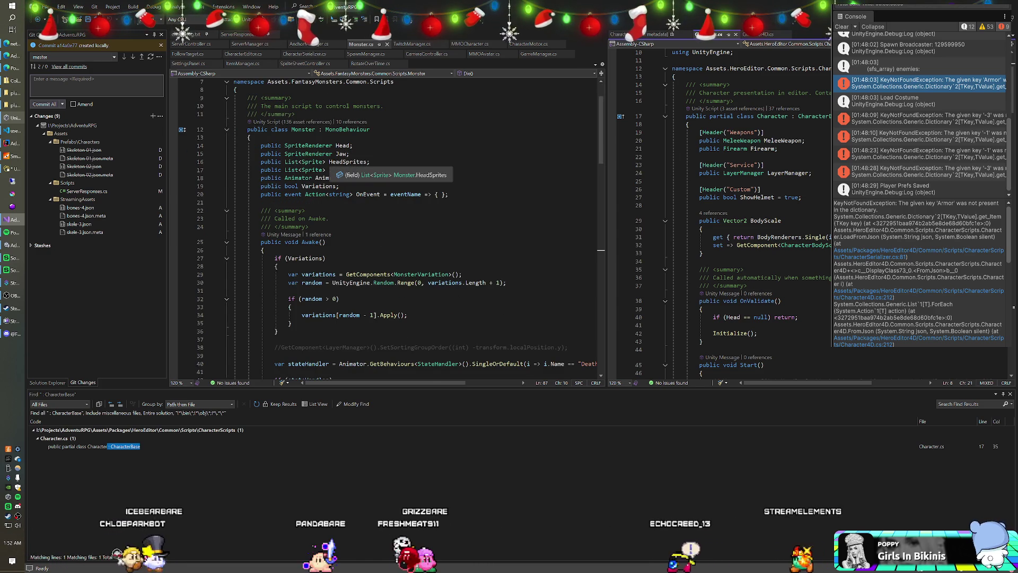
click(657, 35)
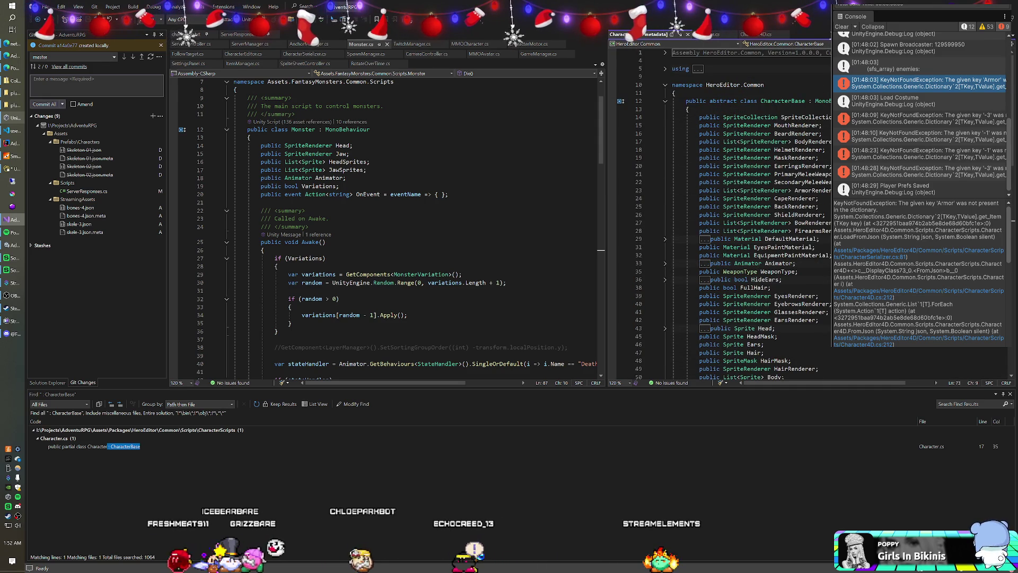
Step: Inspect the CharacterBase fields and highlight Monster on line 12 of Monster.cs
mouse_move(777, 200)
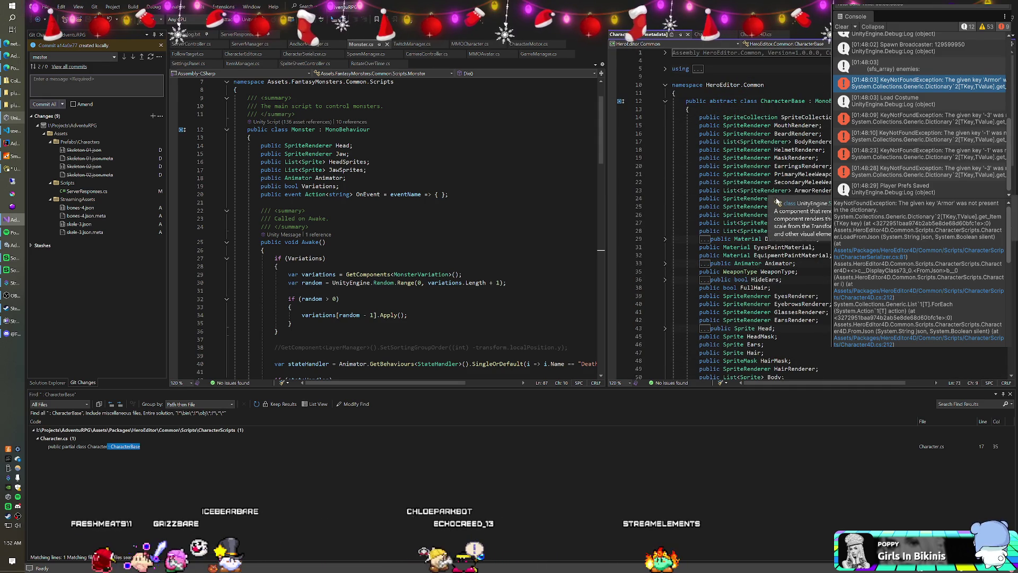
scroll(778, 202, down, 3)
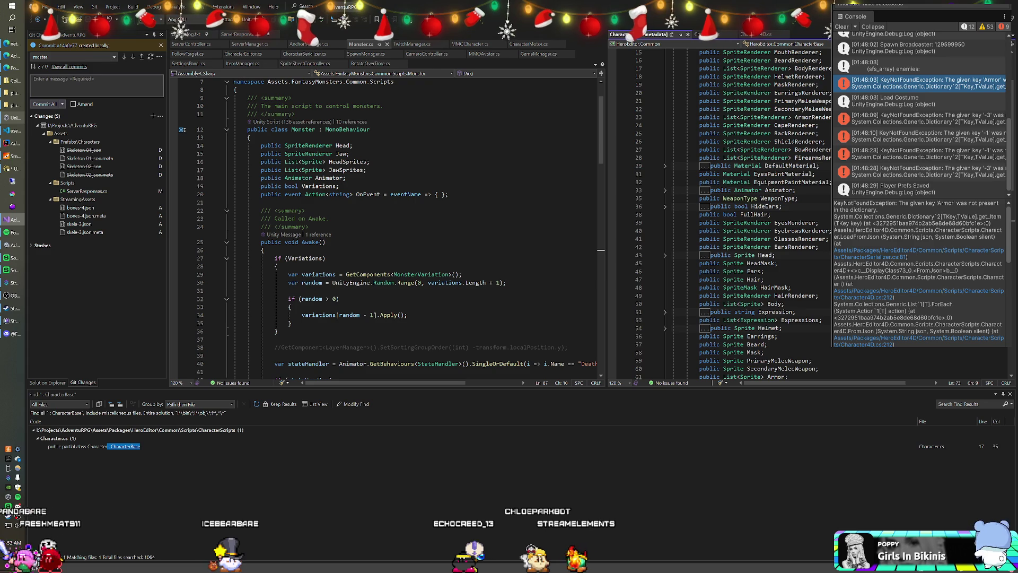
mouse_move(747, 263)
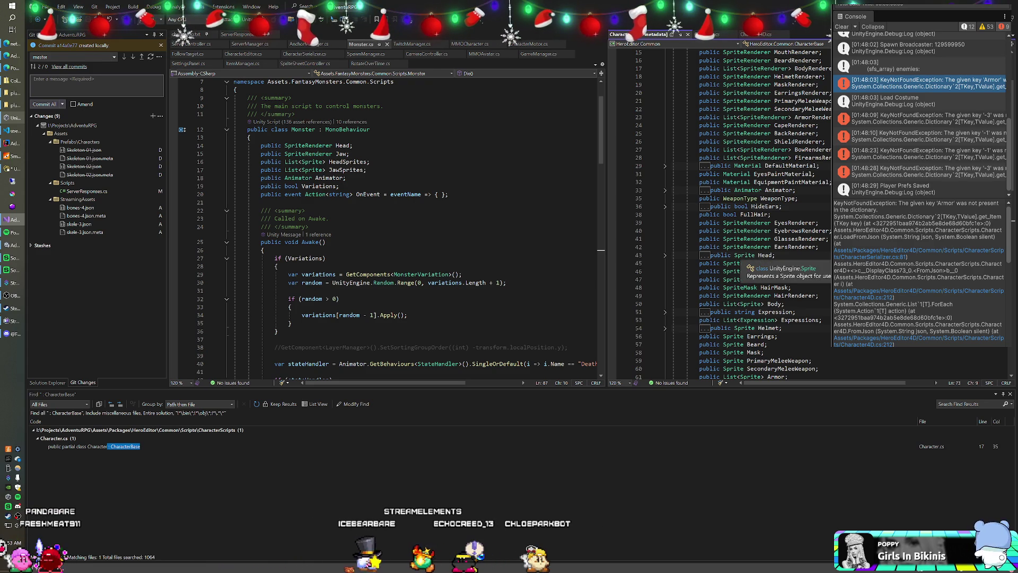
scroll(747, 263, up, 3)
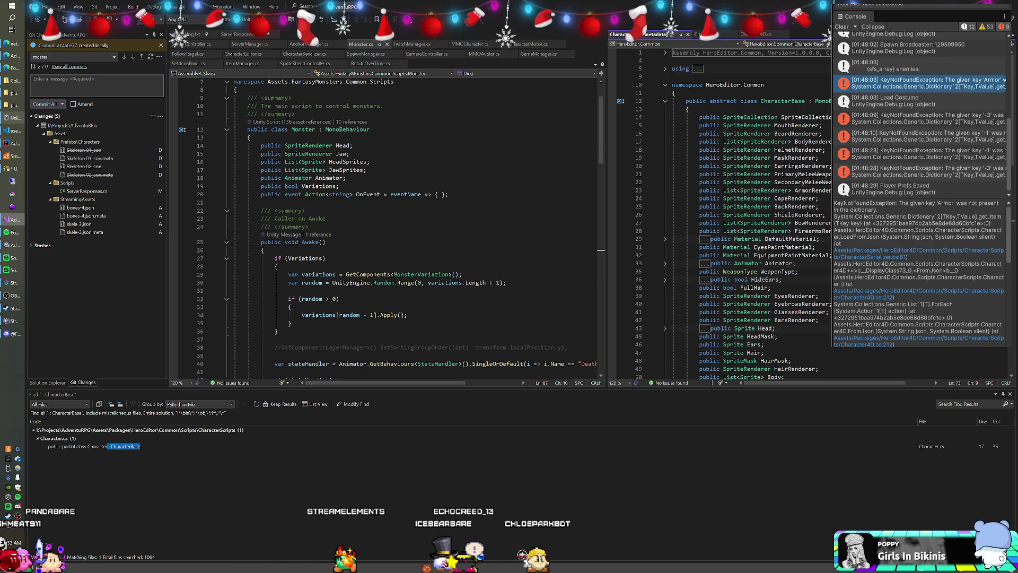
click(300, 129)
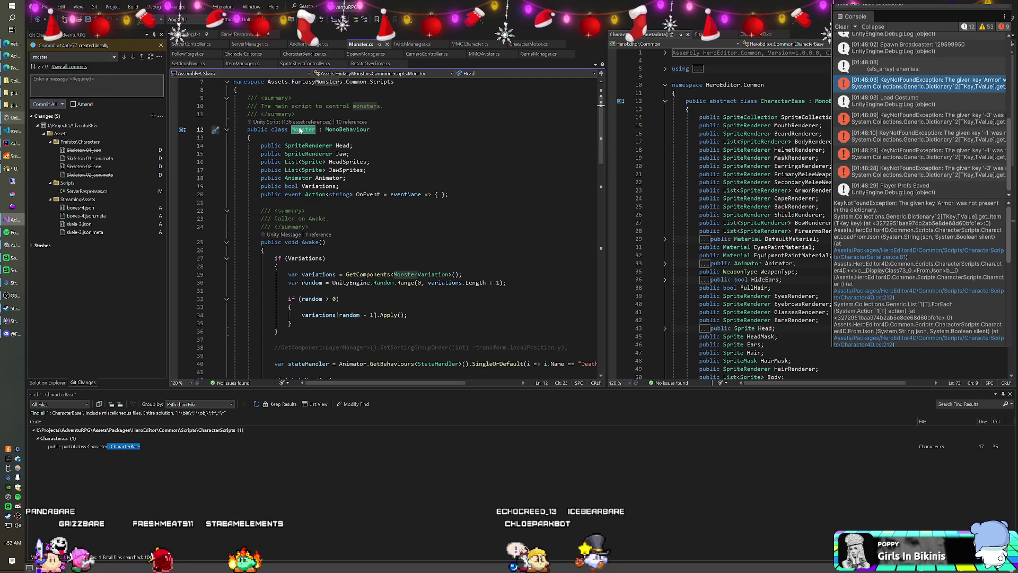
Step: Select the CharacterBase class name and scroll through its members
click(689, 109)
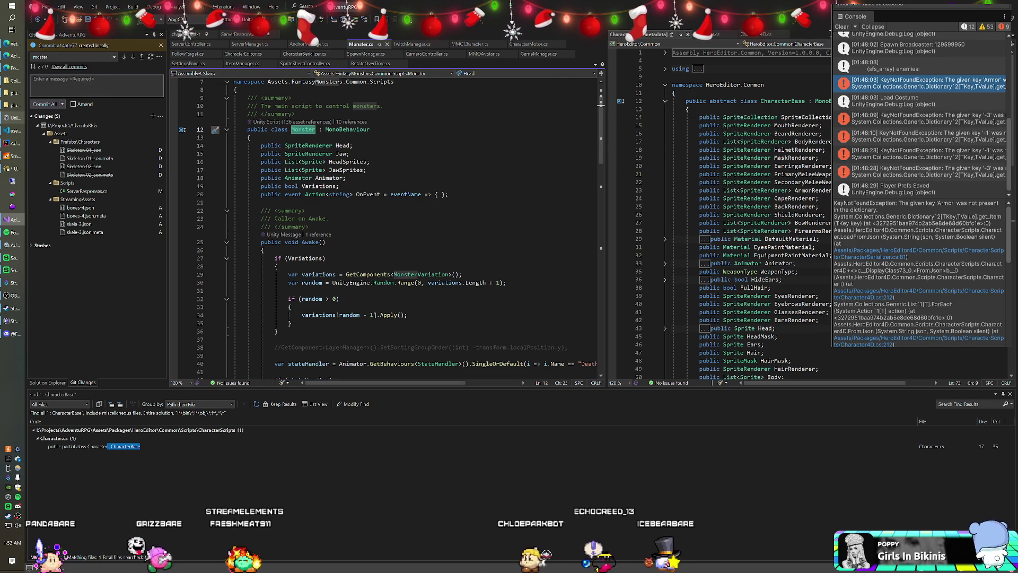
double_click(773, 104)
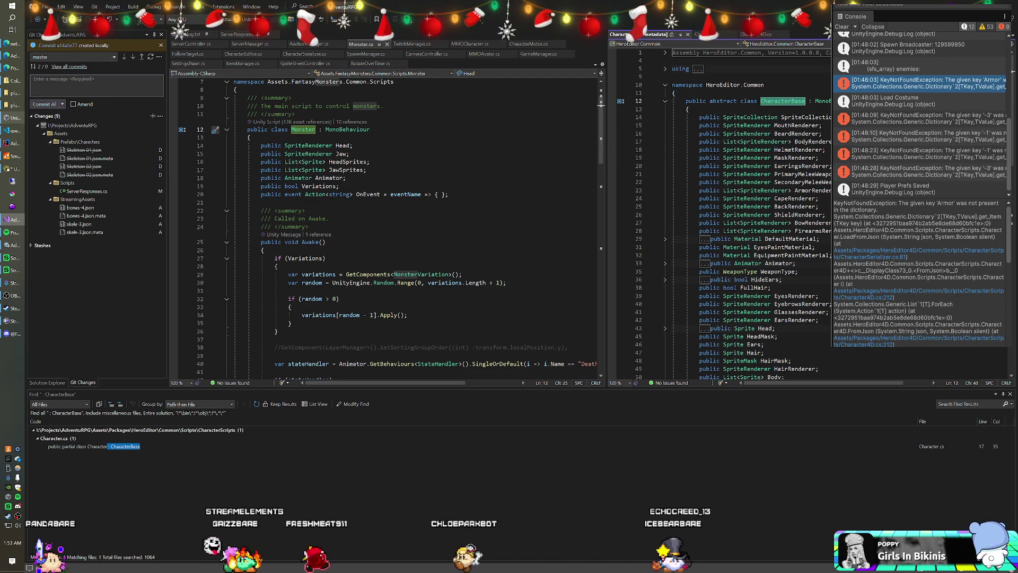
scroll(387, 223, down, 1)
scroll(742, 212, down, 3)
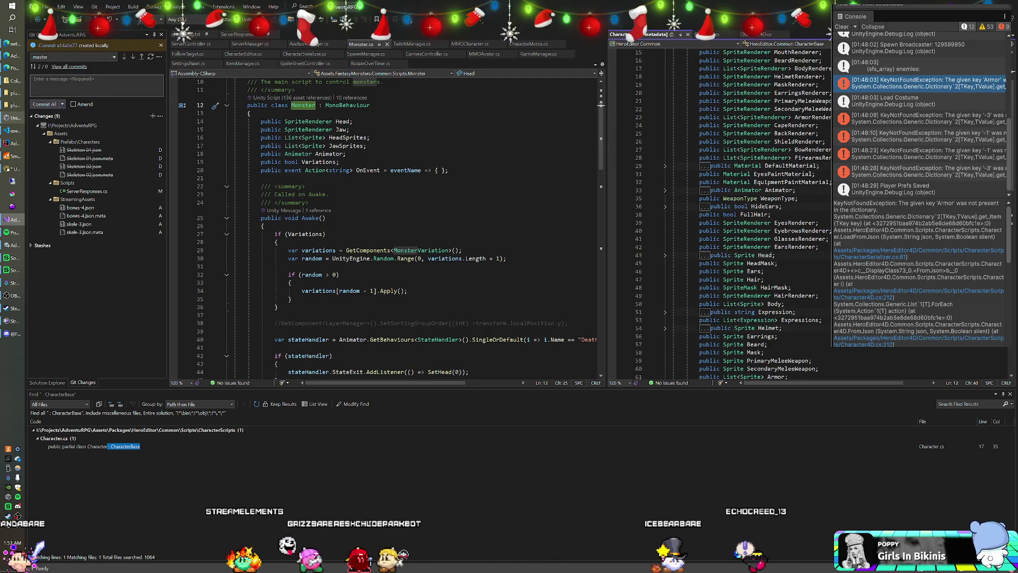
scroll(743, 212, down, 3)
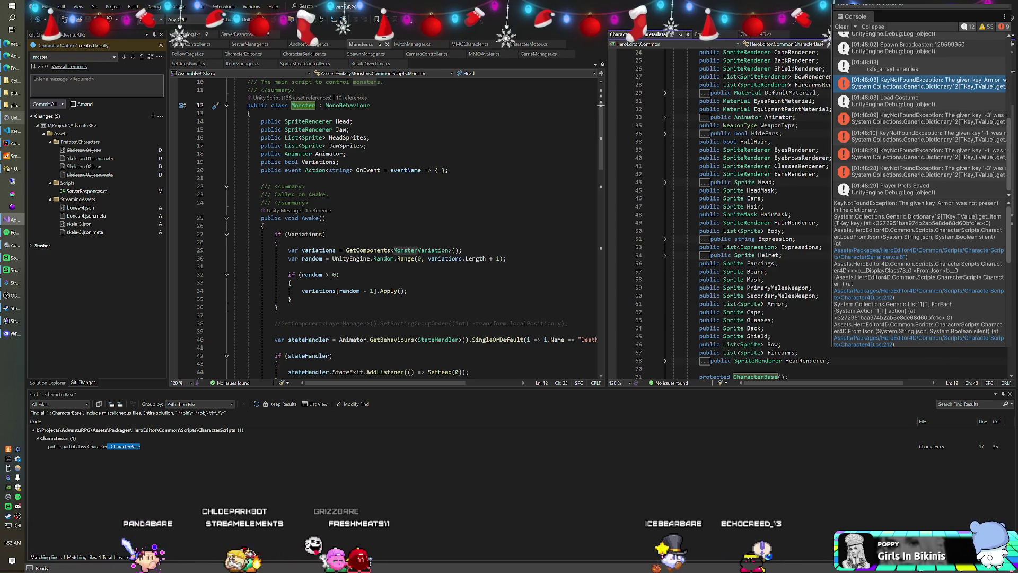
Step: Check Quick Info on the renderer and sprite fields, then return to Character.cs
mouse_move(763, 361)
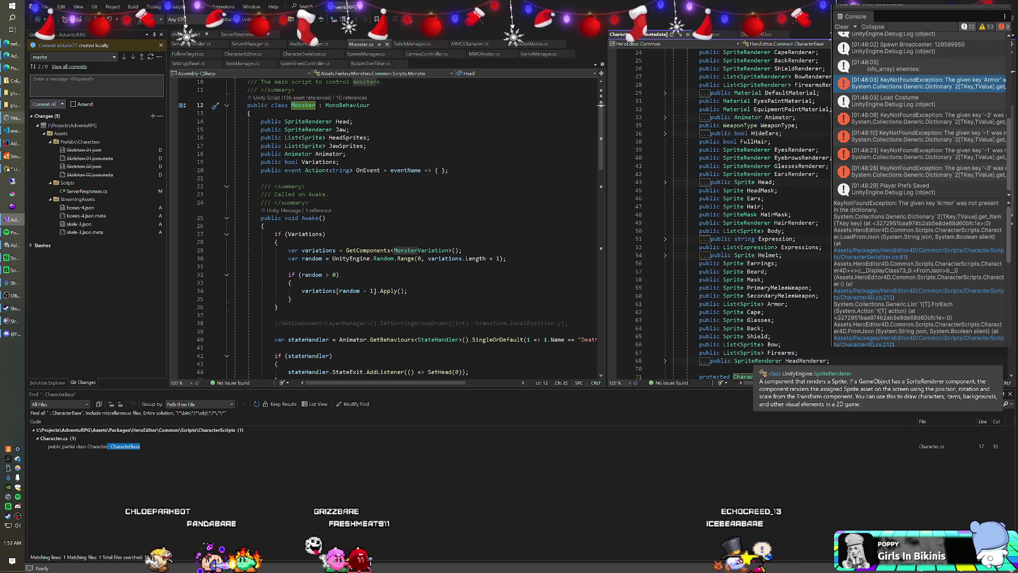
mouse_move(803, 361)
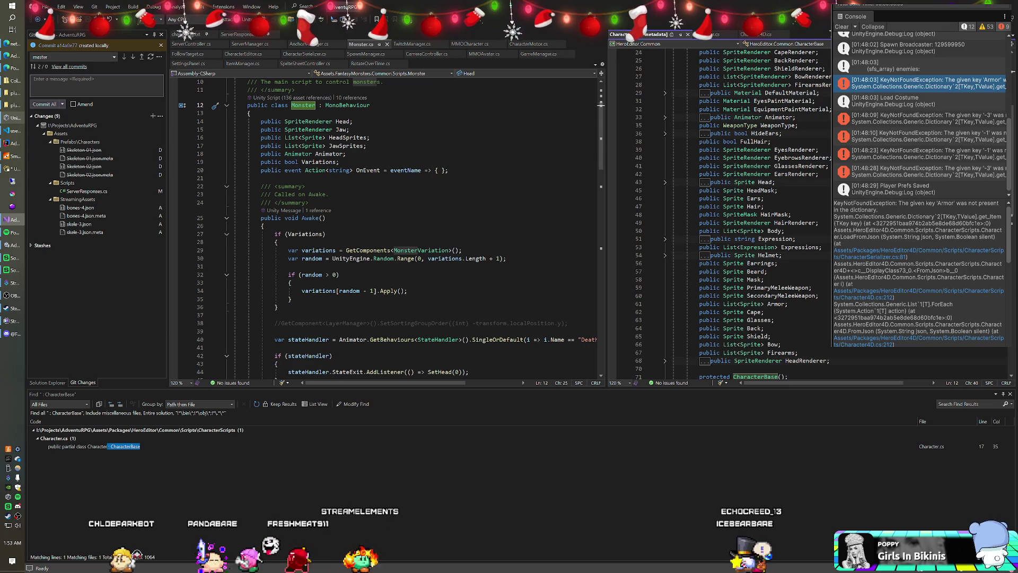
mouse_move(745, 239)
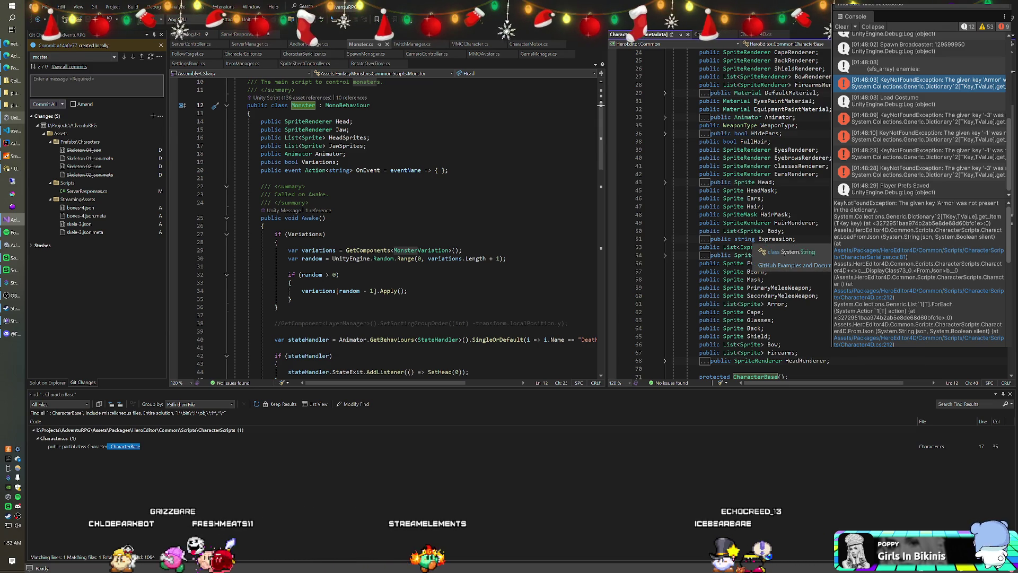
mouse_move(739, 190)
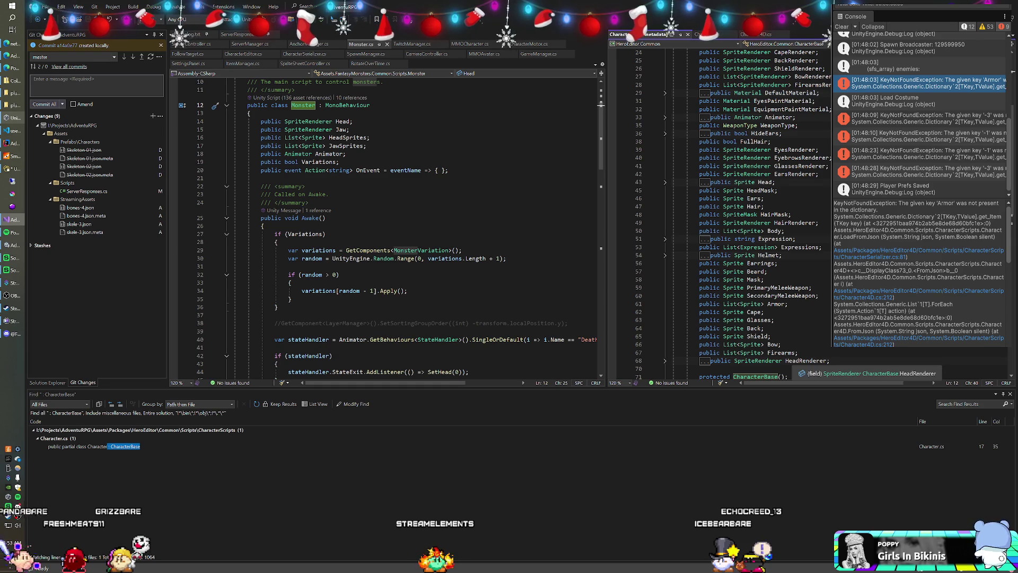
scroll(805, 361, down, 6)
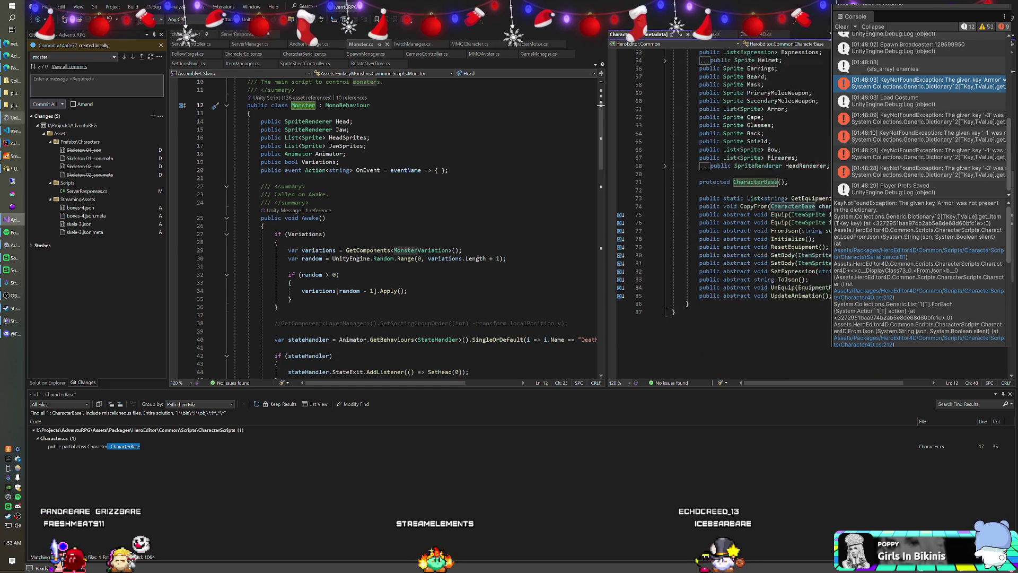
scroll(805, 361, up, 8)
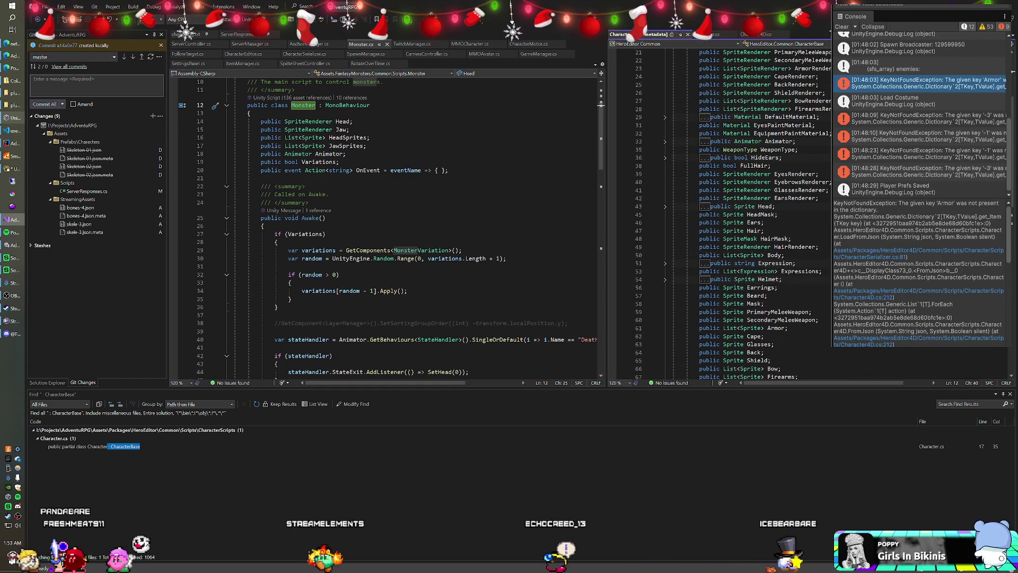
scroll(763, 180, up, 5)
key(ctrl+minus)
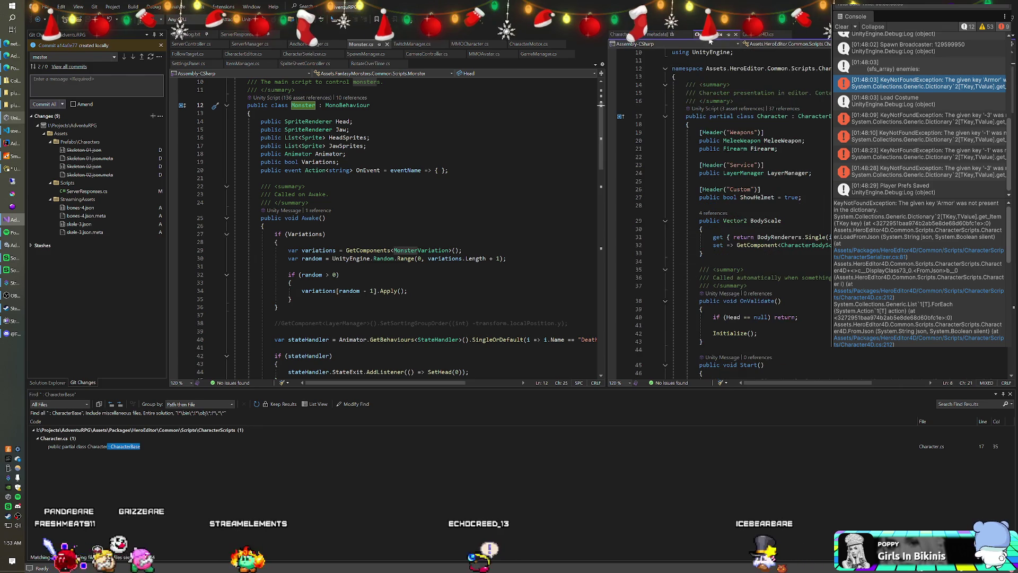
Step: Scroll through Character.cs, then switch the right pane to the CharacterBase metadata tab
scroll(756, 190, down, 20)
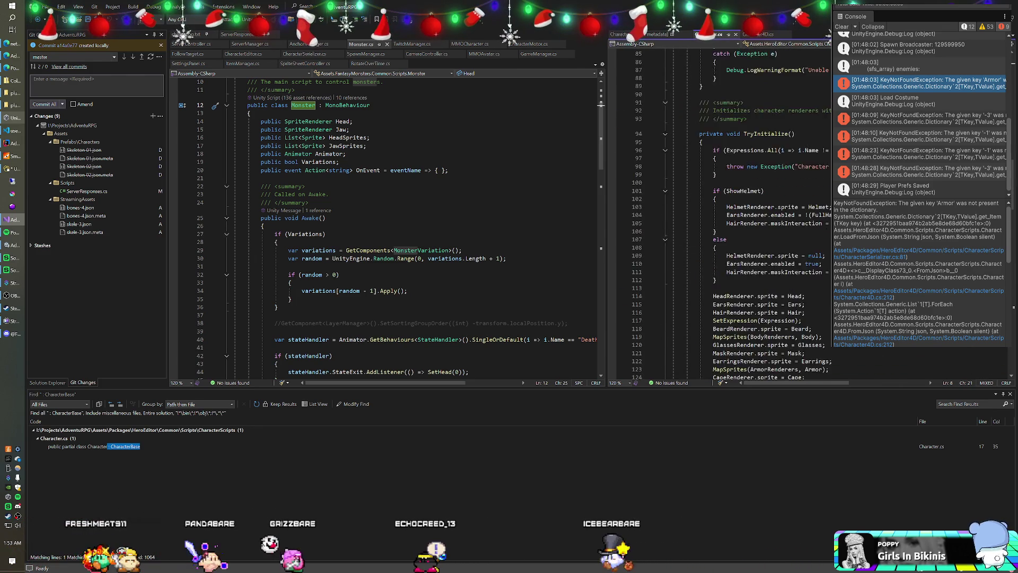
scroll(715, 212, down, 8)
scroll(716, 212, down, 1)
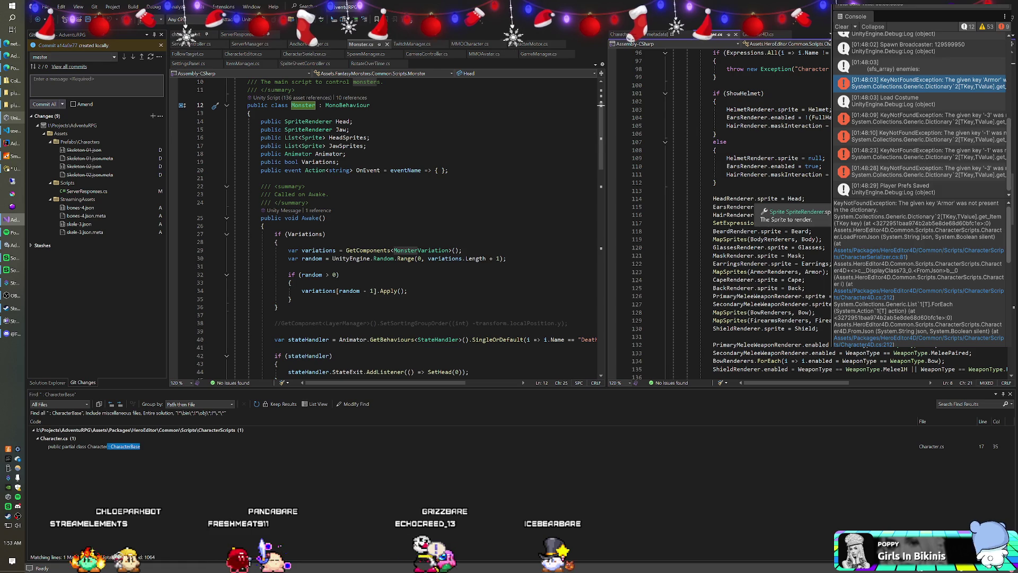
scroll(768, 212, up, 15)
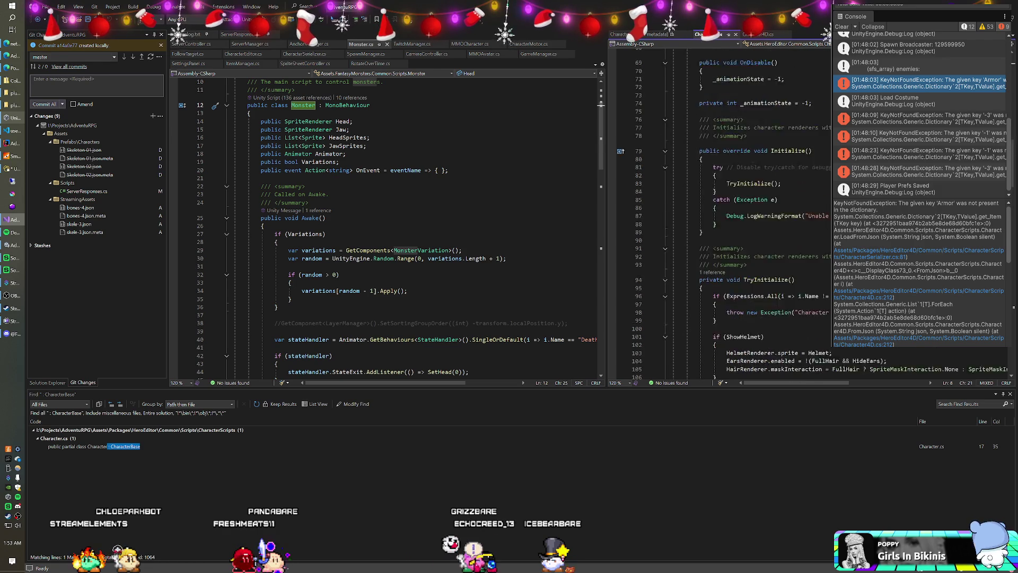
scroll(768, 212, up, 7)
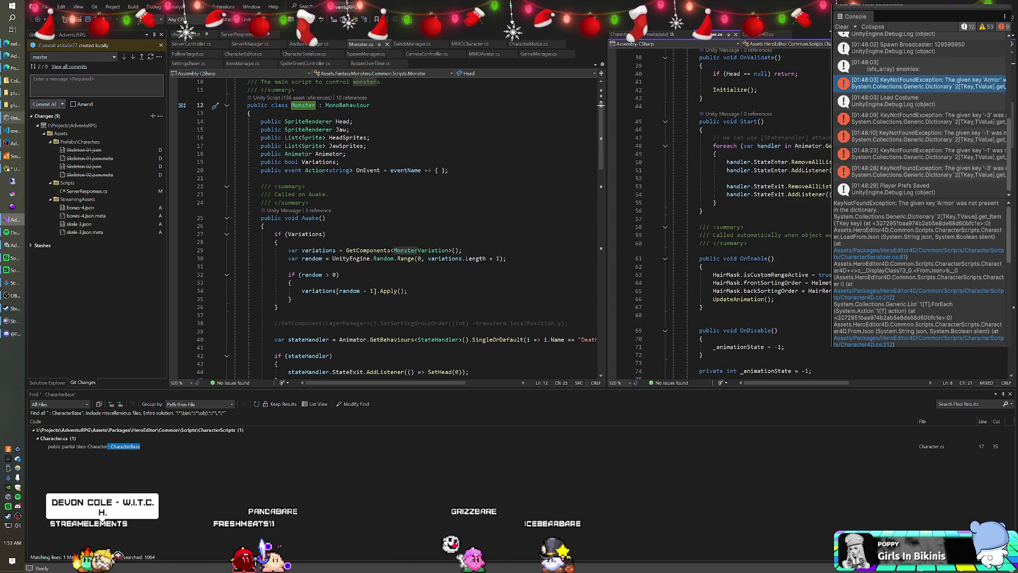
scroll(769, 212, up, 7)
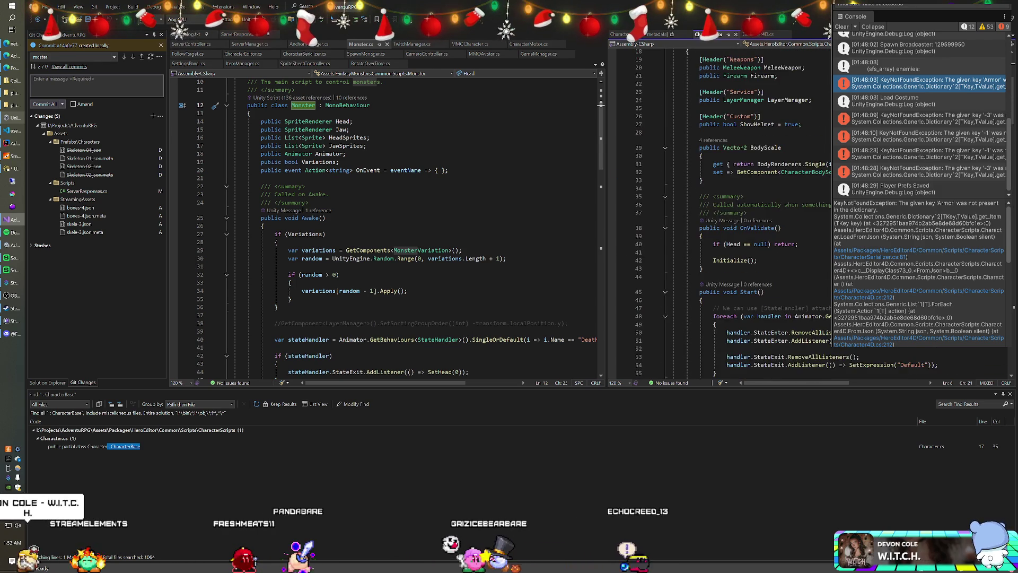
click(656, 37)
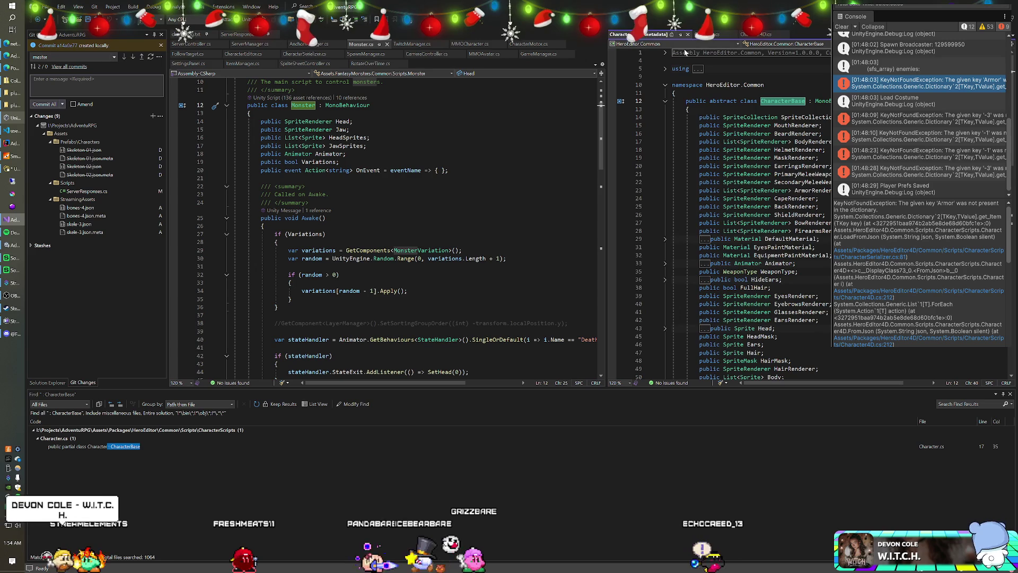
scroll(769, 212, down, 5)
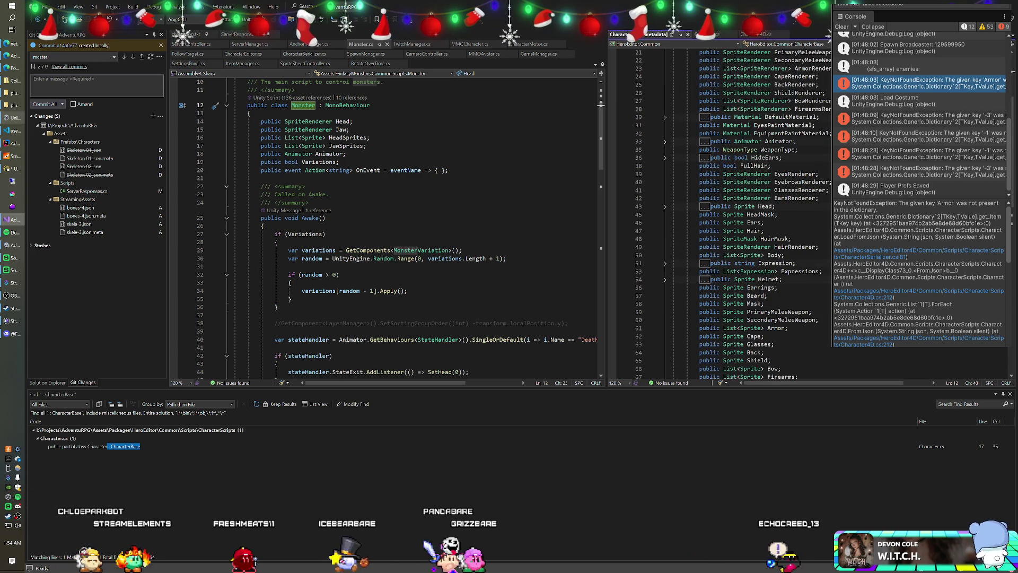
click(705, 182)
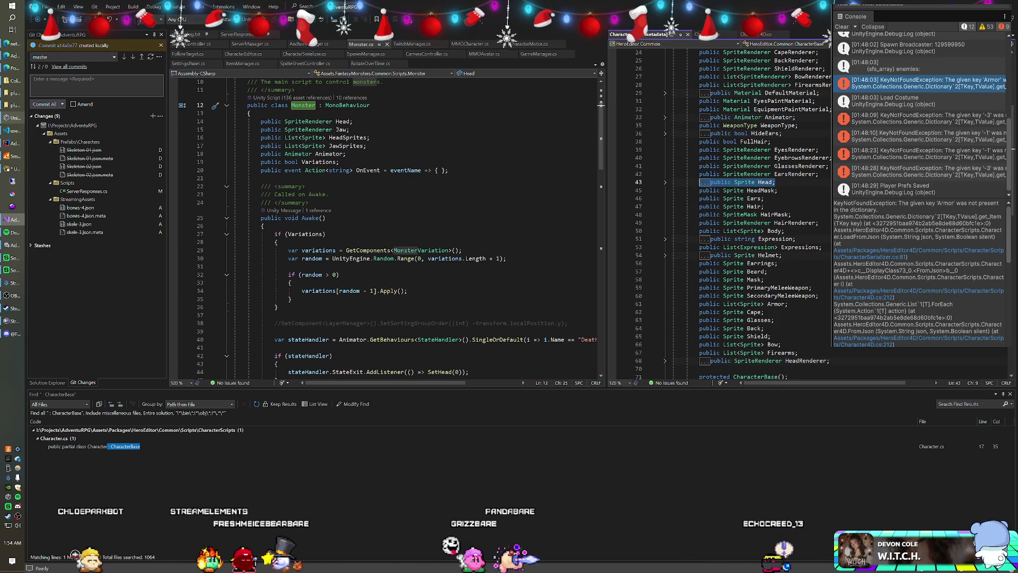
double_click(748, 182)
click(758, 182)
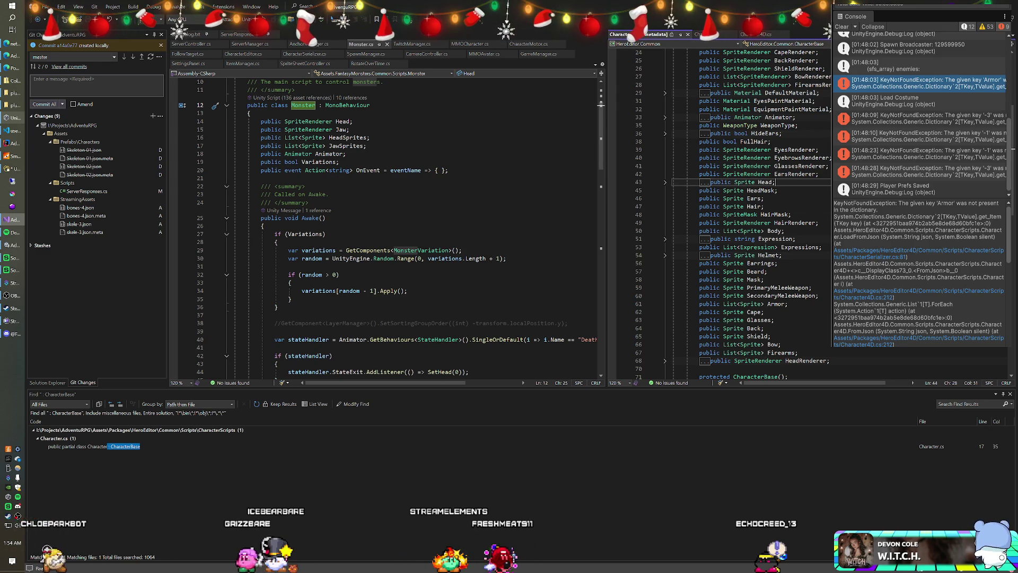
scroll(758, 212, down, 6)
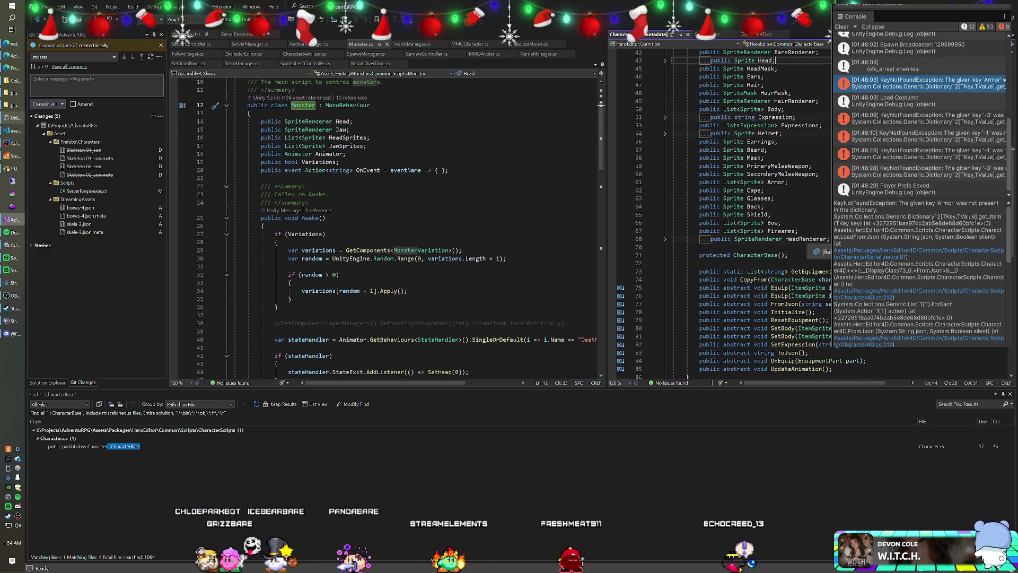
scroll(758, 212, up, 7)
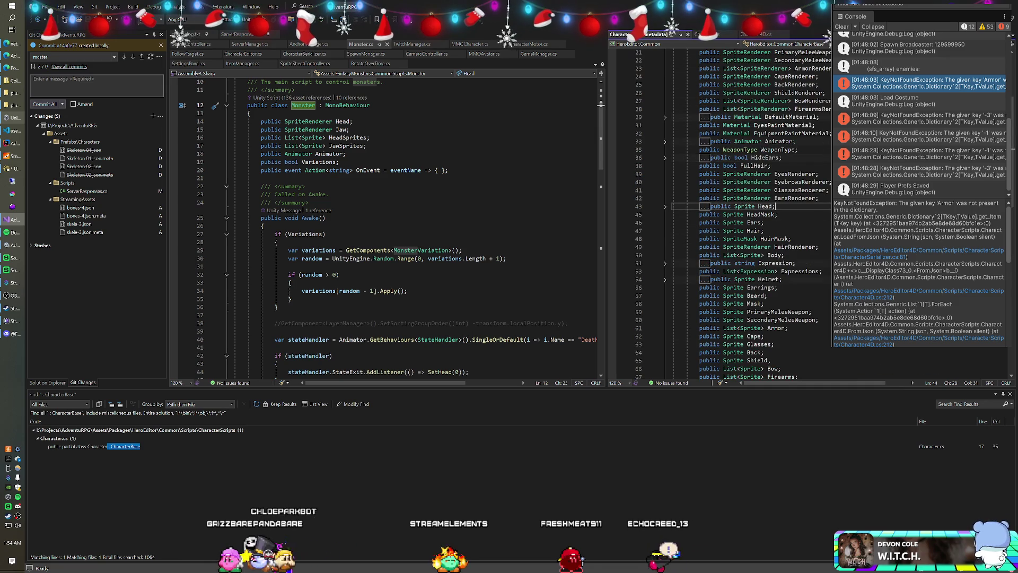
click(370, 137)
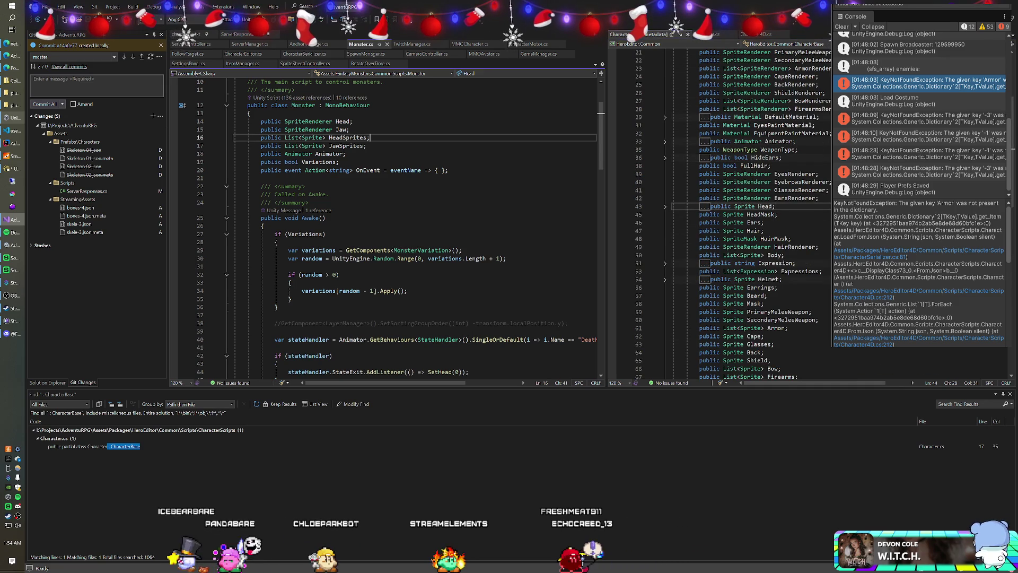
drag(274, 121, 344, 122)
scroll(384, 228, down, 8)
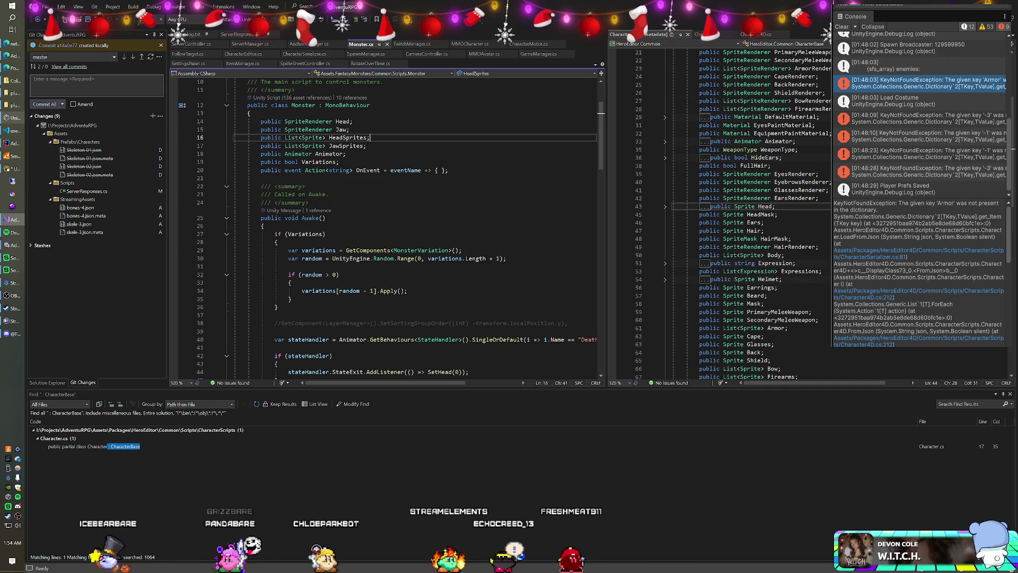
key(ctrl+minus)
scroll(384, 228, up, 2)
click(300, 122)
click(639, 197)
scroll(742, 212, up, 5)
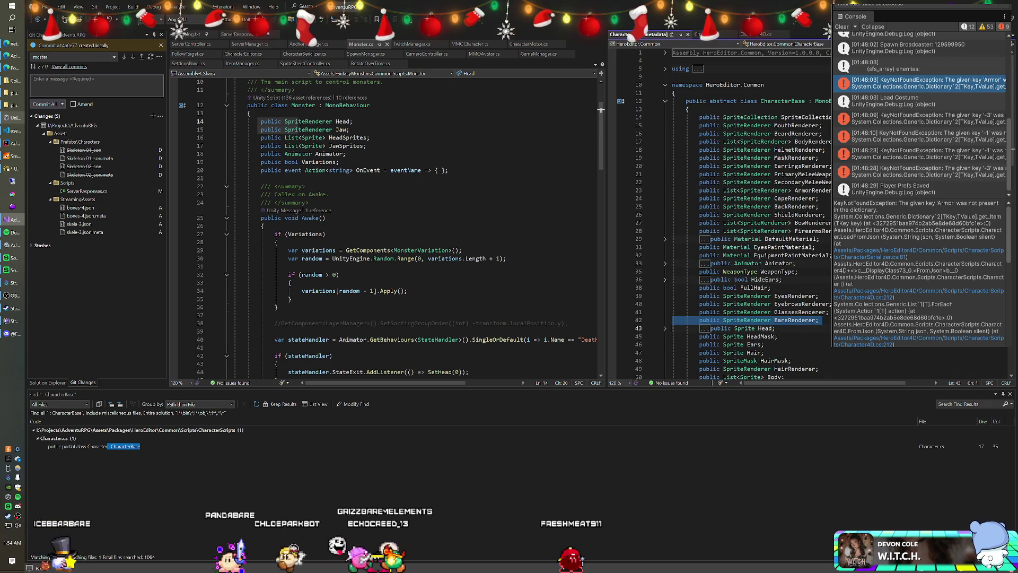
scroll(742, 212, down, 2)
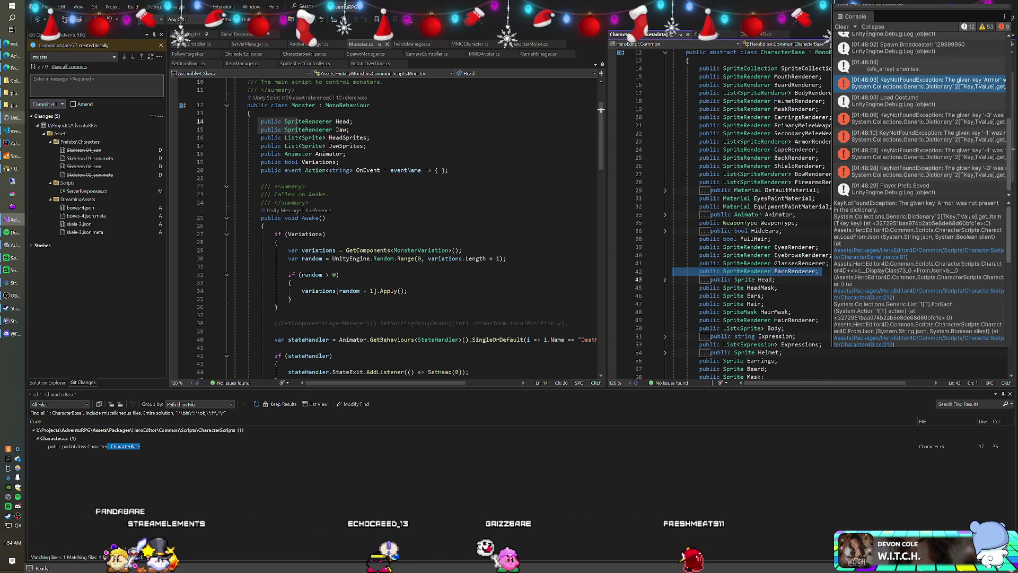
scroll(742, 212, up, 2)
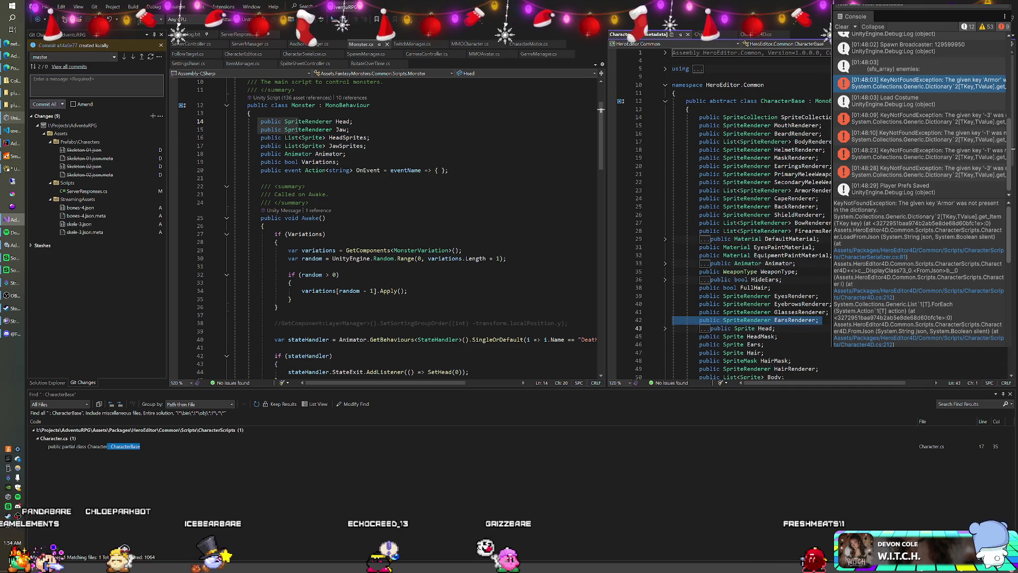
click(298, 105)
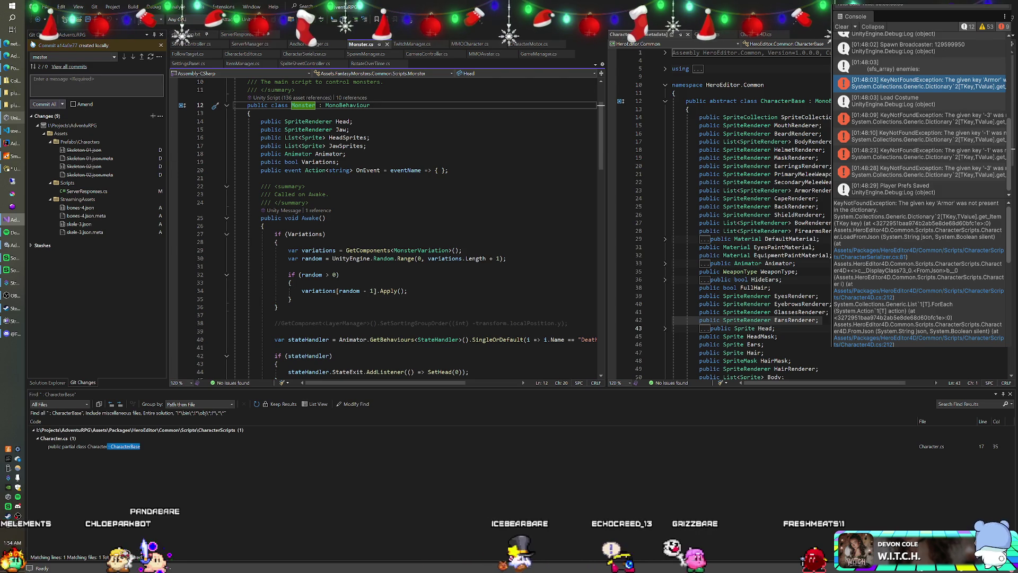
click(380, 170)
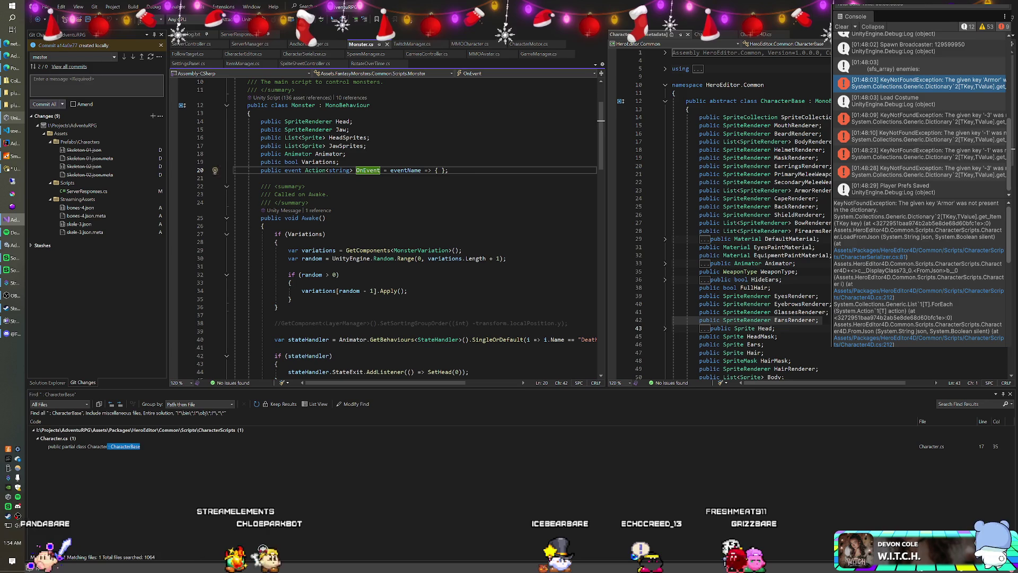
scroll(387, 228, up, 3)
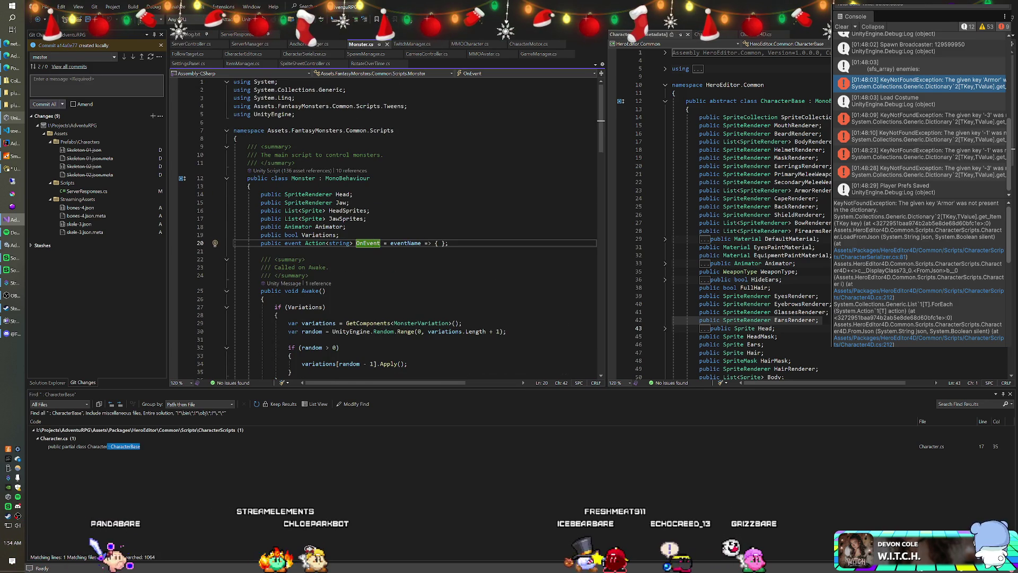
scroll(387, 228, down, 1)
drag(289, 106, 238, 114)
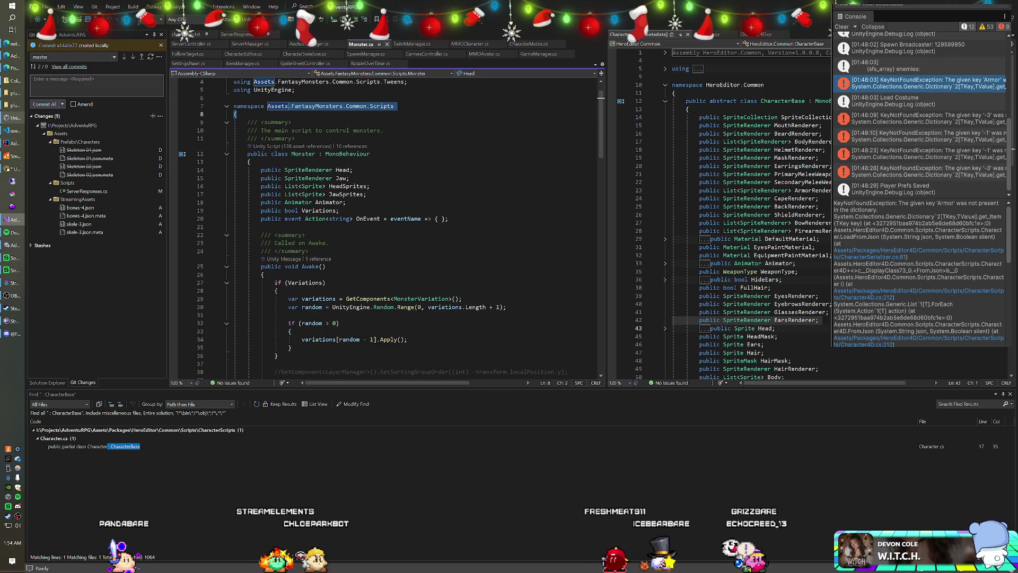
click(395, 106)
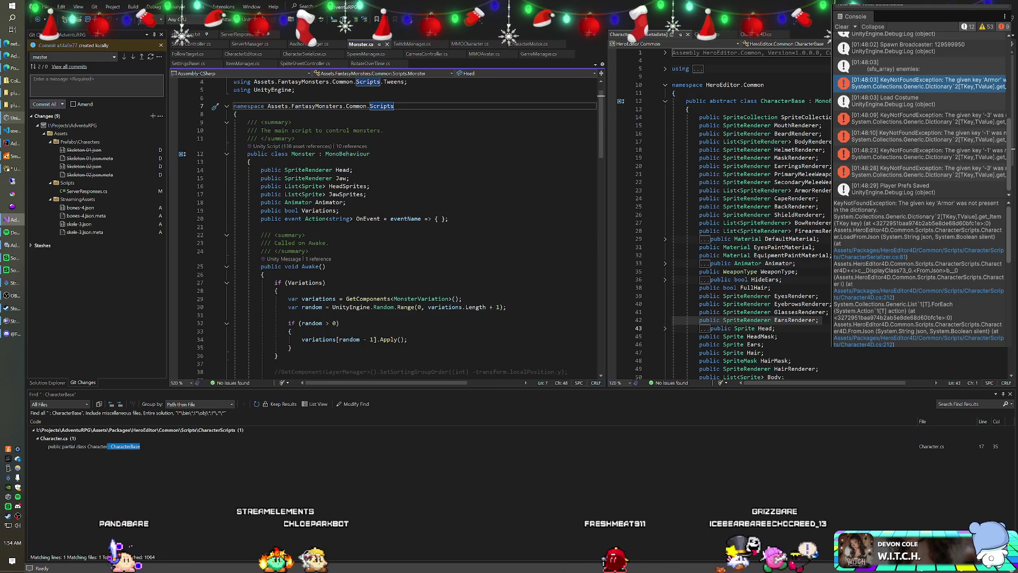
click(367, 194)
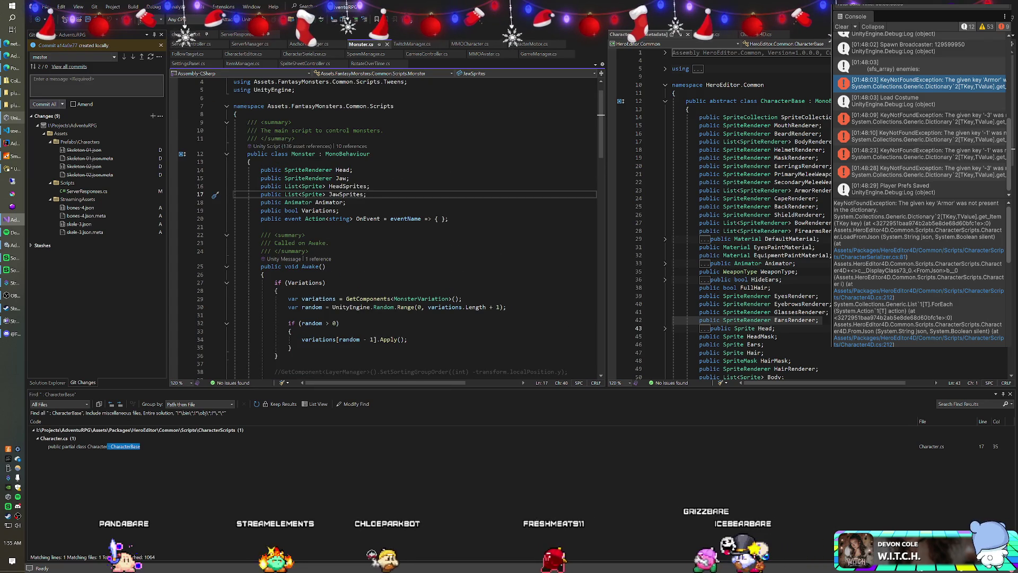
scroll(387, 228, down, 2)
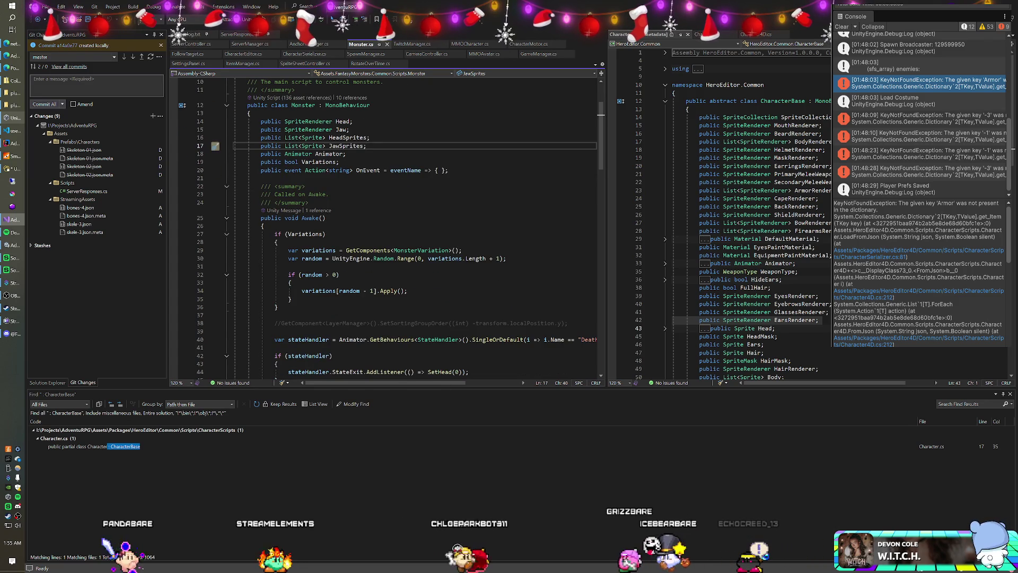
click(328, 218)
scroll(292, 170, up, 3)
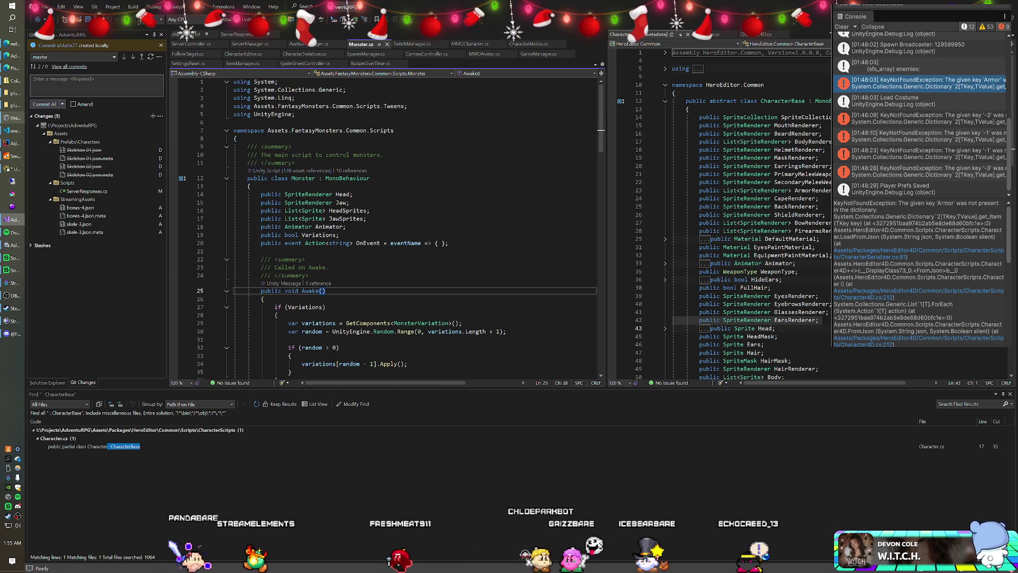
click(317, 178)
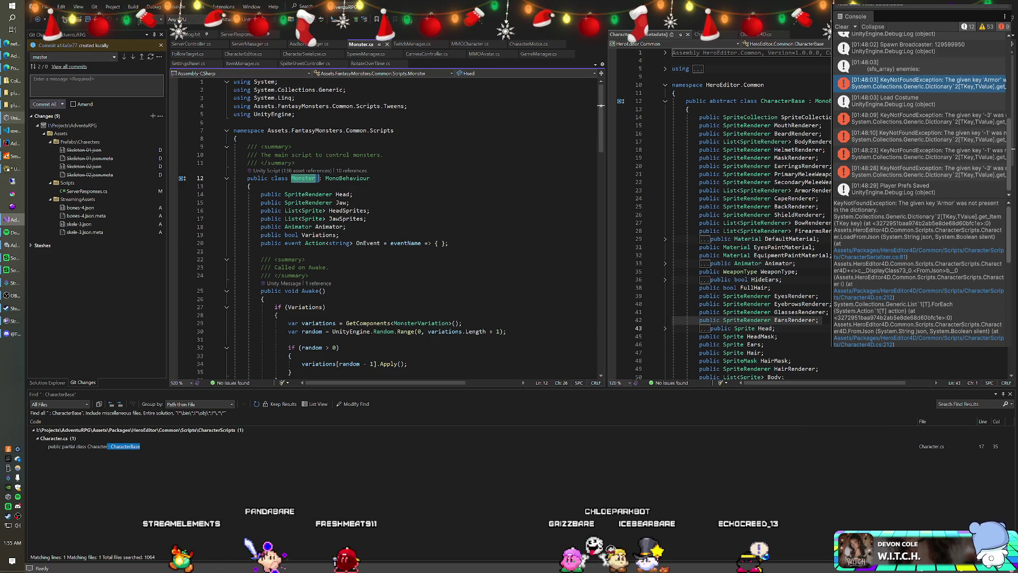
click(249, 187)
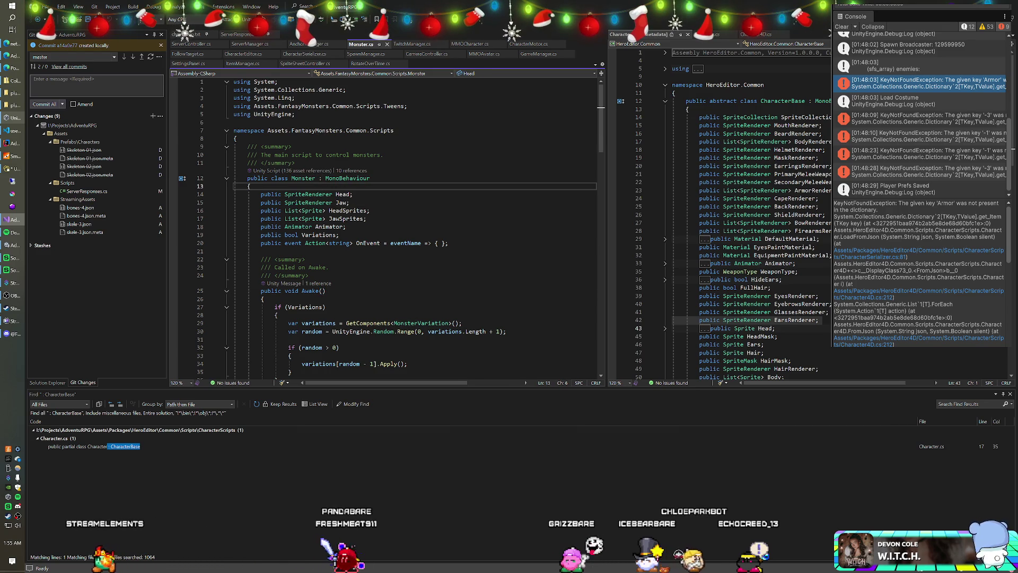
click(790, 101)
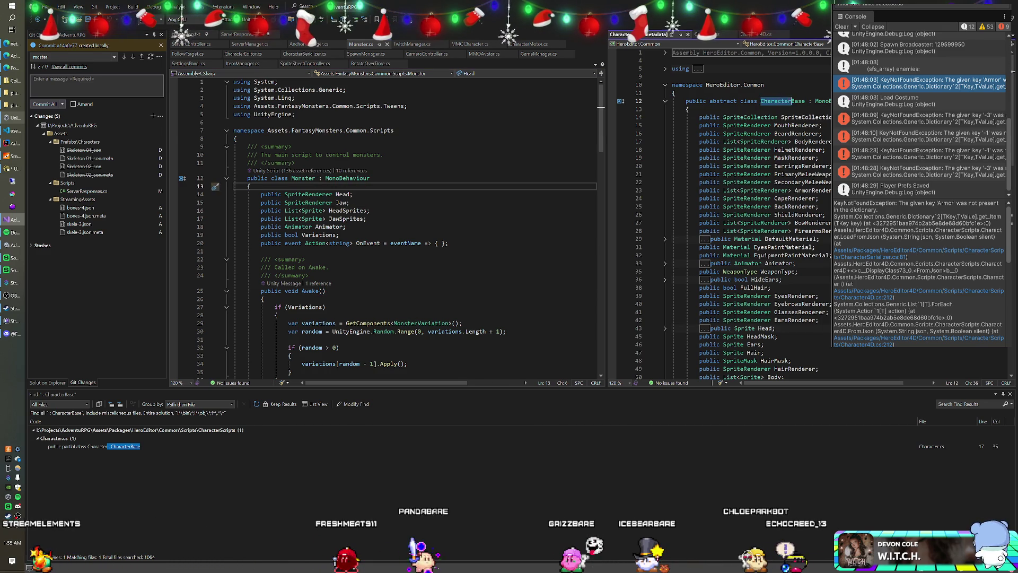
click(802, 100)
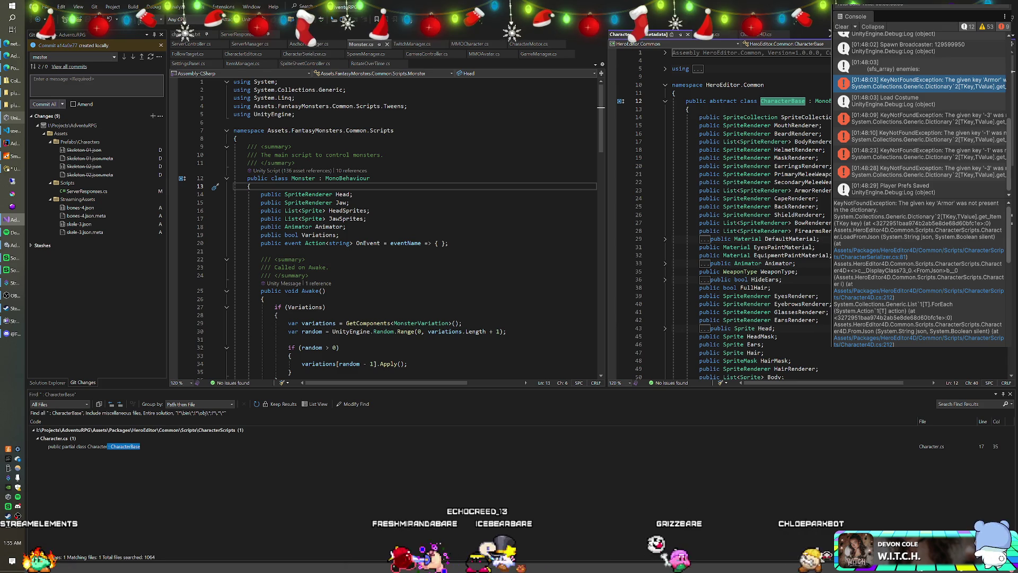
click(11, 8)
Step: Open a new Notepad note, jot down 'Constructed', and return to the Unity editor
text(notep)
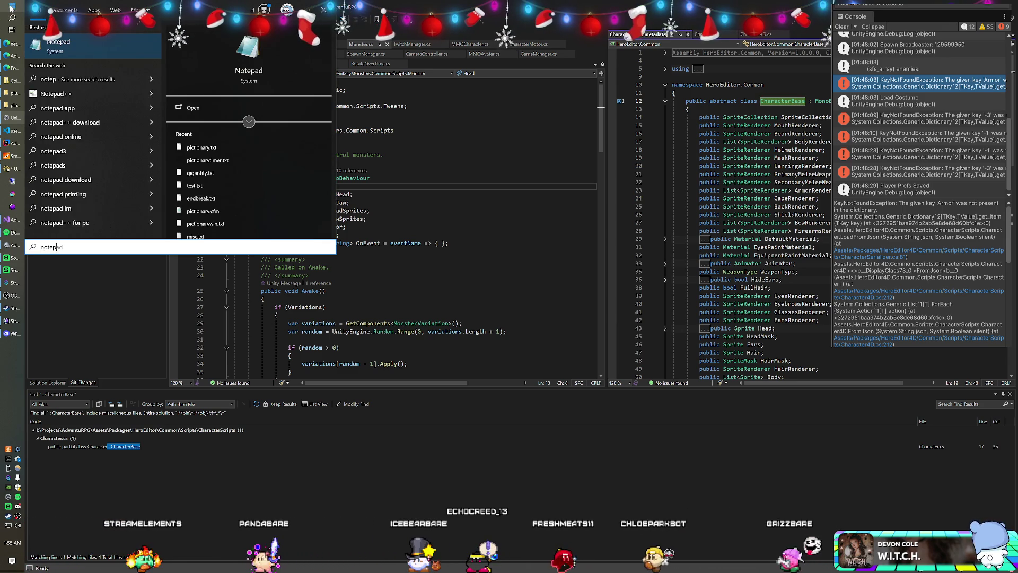
key(Return)
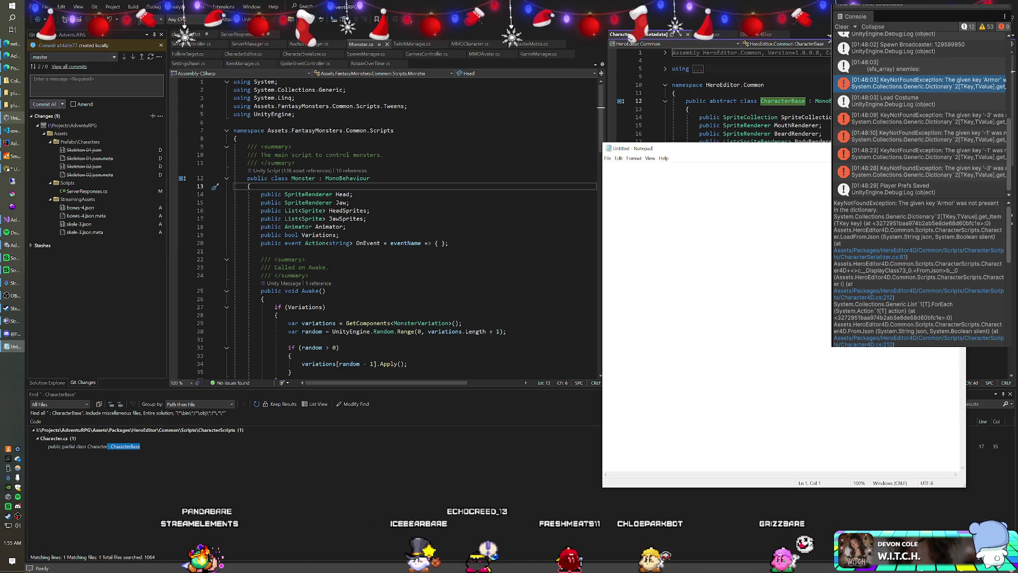
drag(721, 153, 510, 126)
text(2D vs 4D)
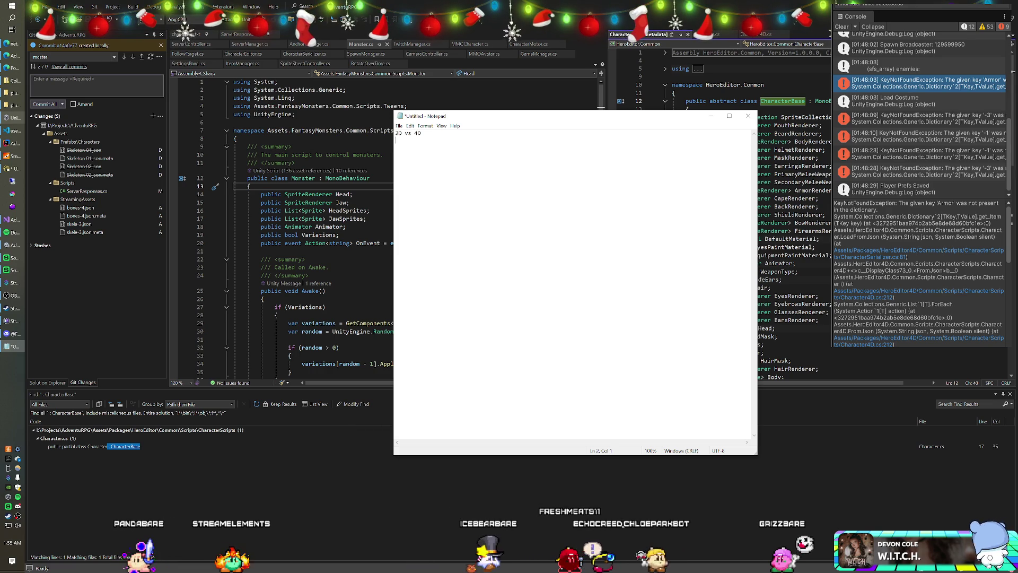
text(Constr)
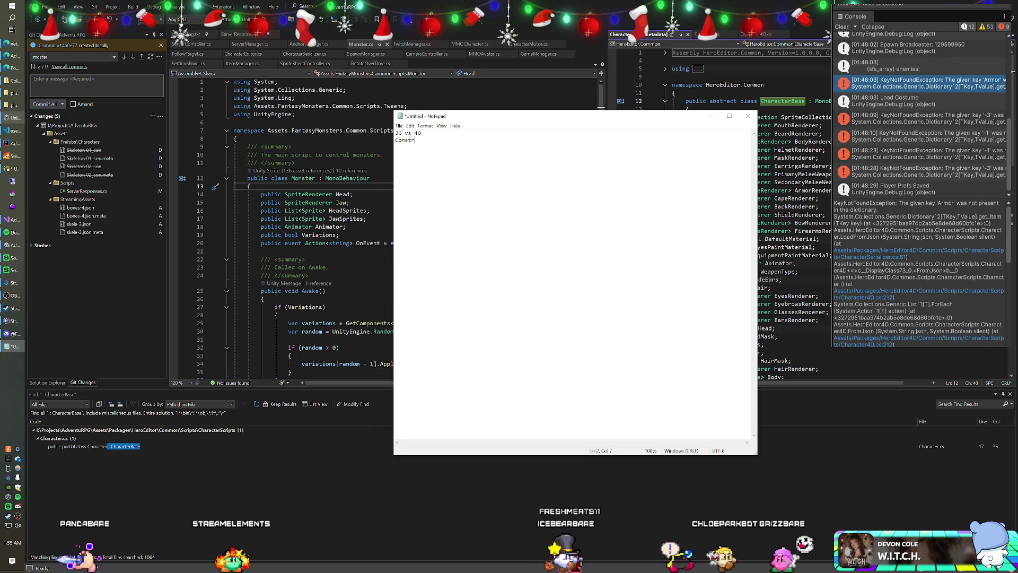
text(ucted)
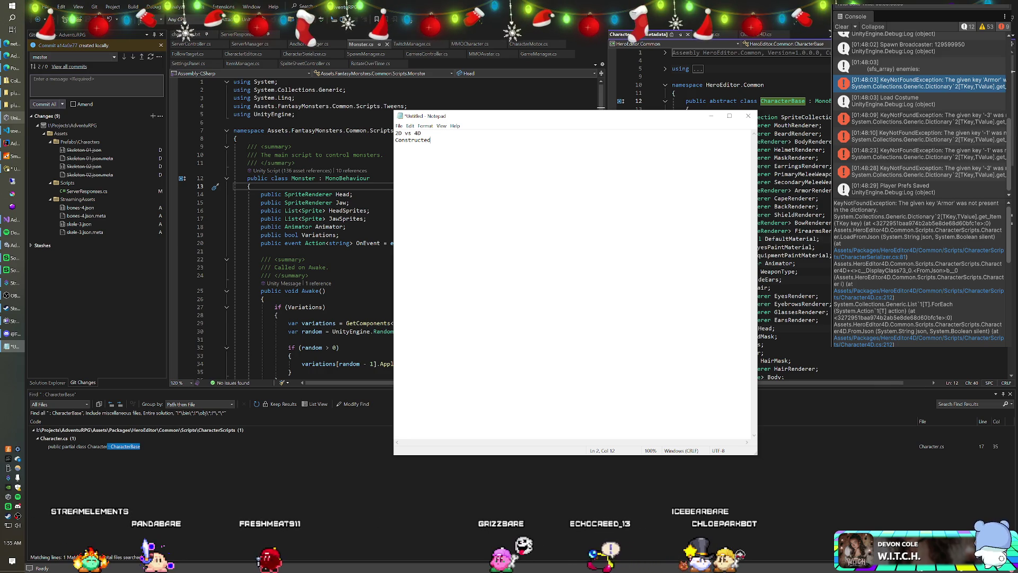
key(alt+Tab)
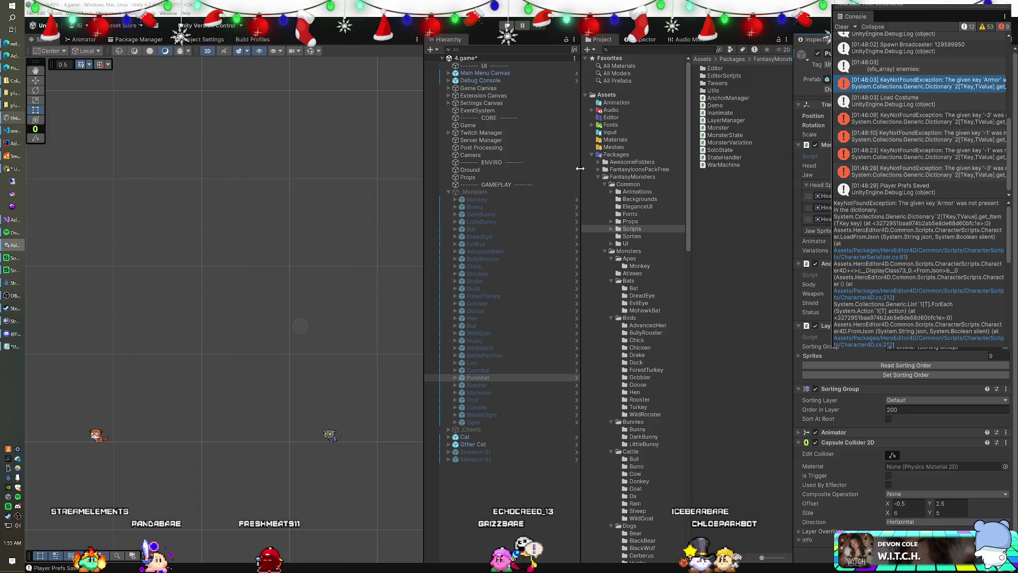
Step: Go to Assets > Prefabs > Characters and open Skeleton 02 in prefab mode
click(591, 155)
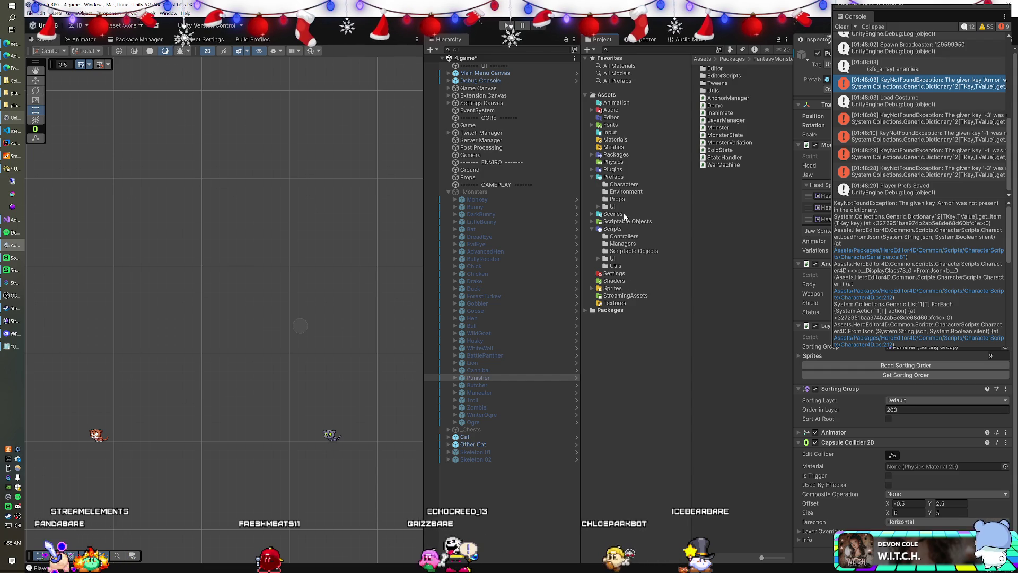
click(624, 184)
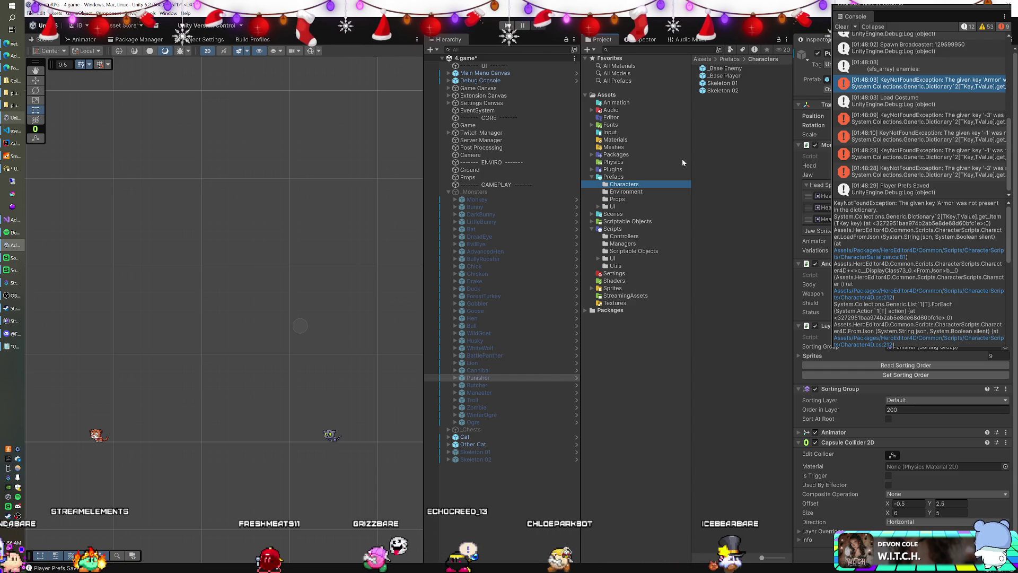
click(732, 89)
scroll(901, 414, down, 5)
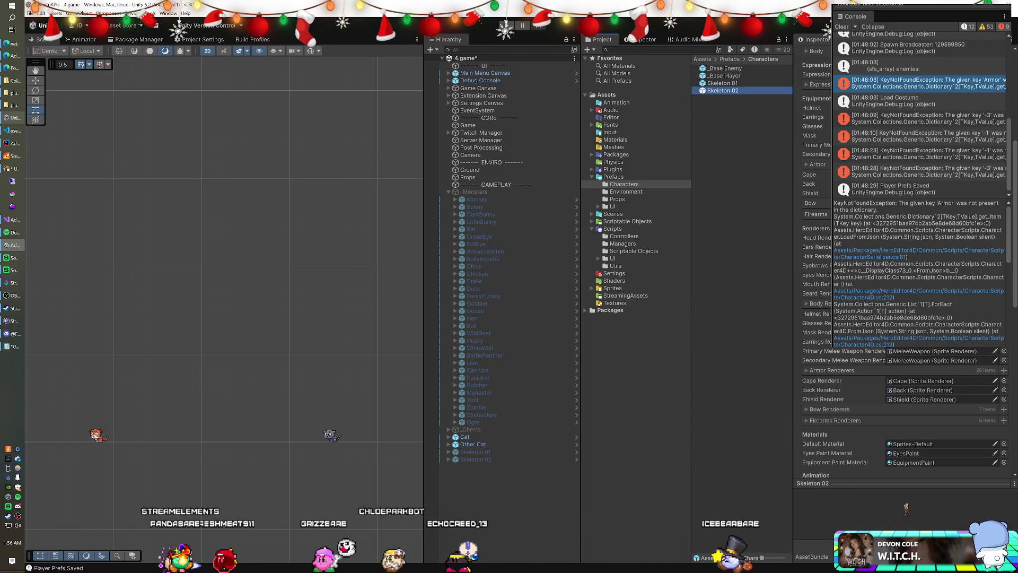
click(728, 91)
double_click(728, 92)
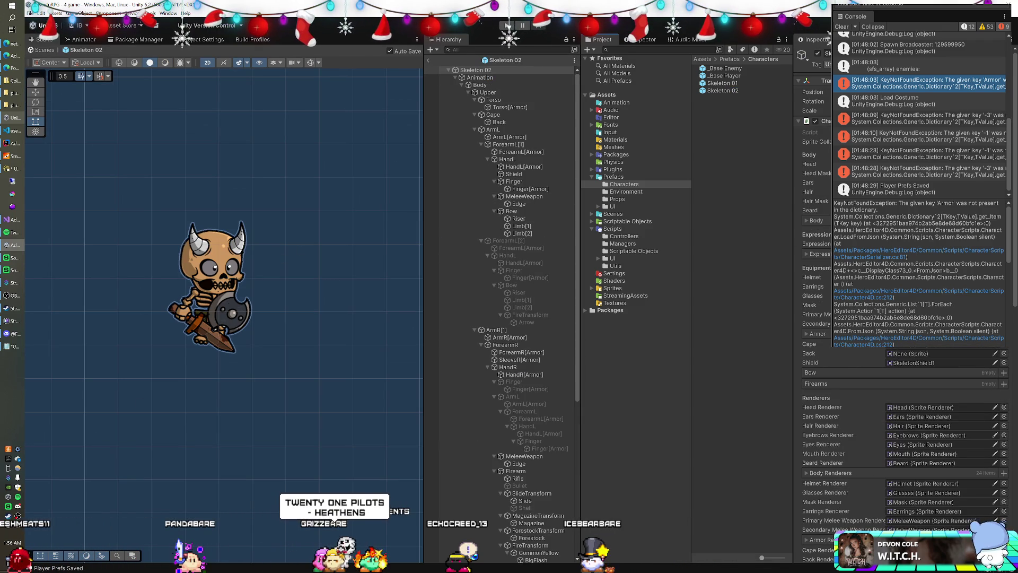
scroll(901, 424, down, 5)
scroll(901, 398, down, 5)
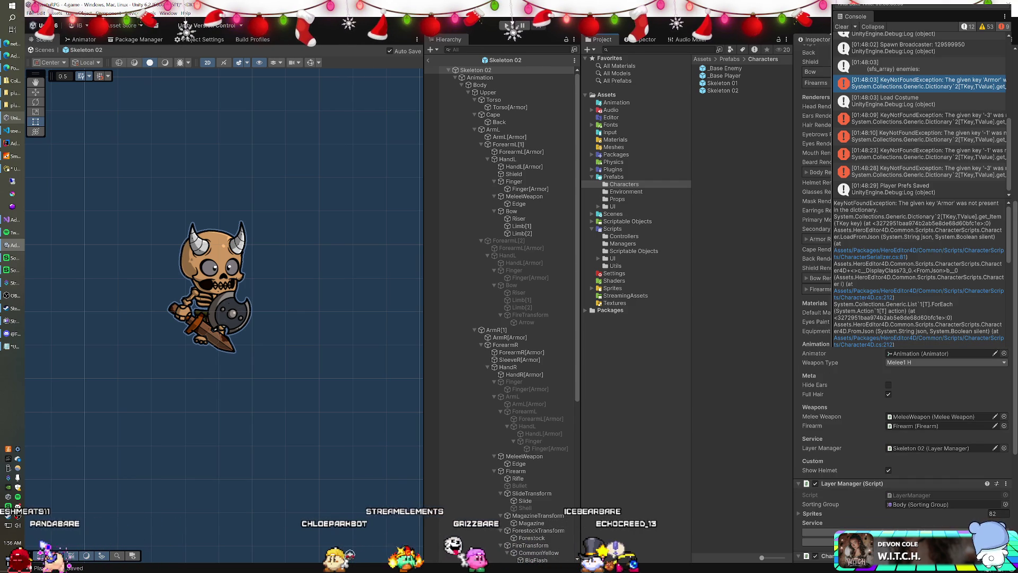
scroll(815, 122, up, 10)
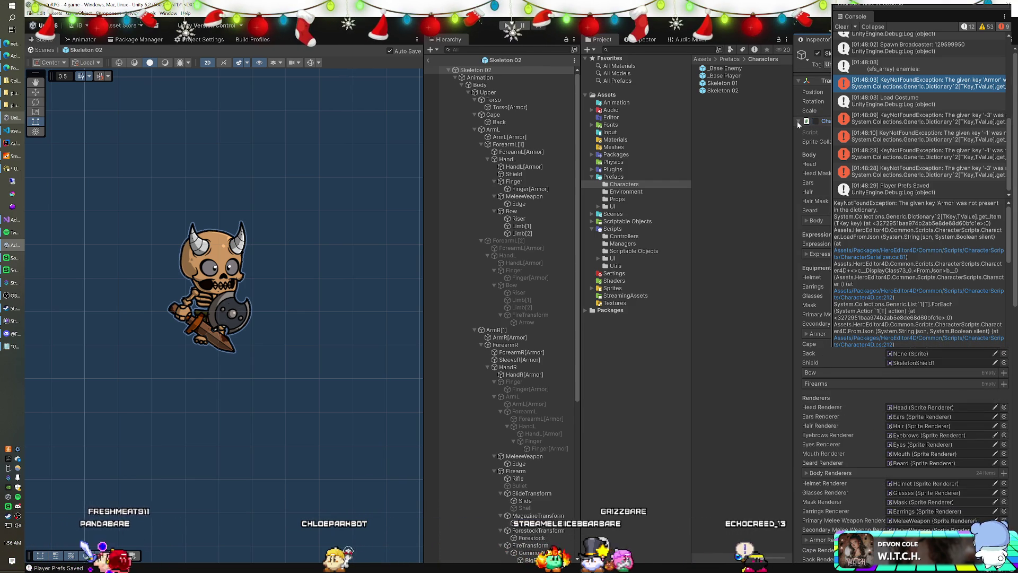
Step: Collapse the Character component and add the Monster script found by searching 'monster'
click(815, 122)
click(870, 403)
text(monster)
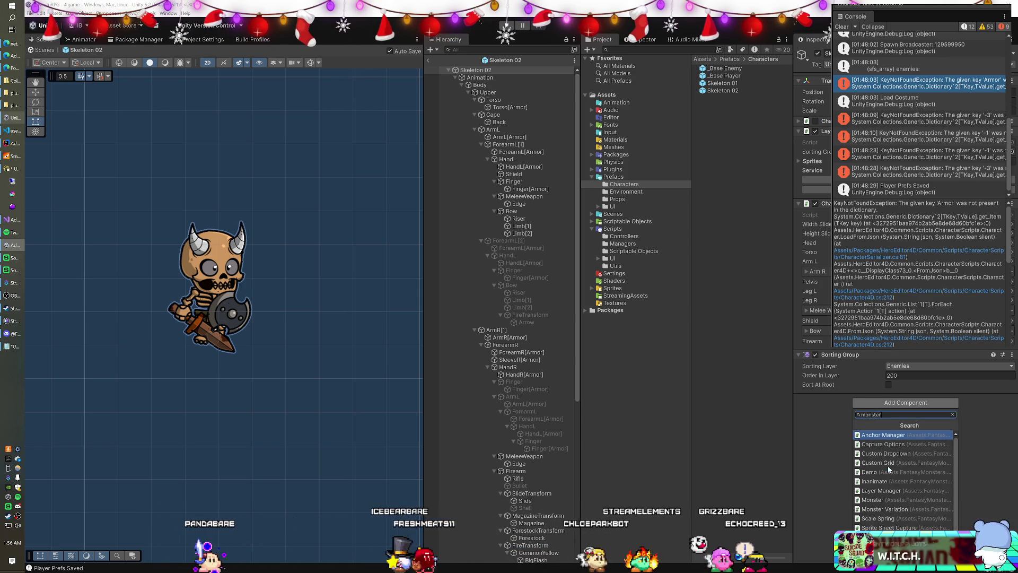
click(893, 501)
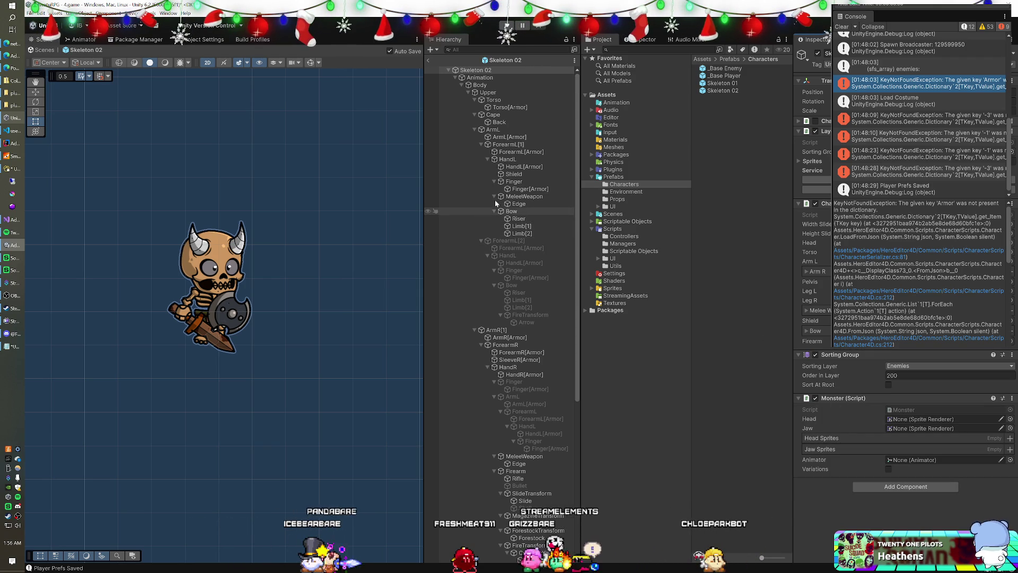
Step: Assign Head to the Monster Head slot, Mouth to Jaw, and Animation to Animator on Skeleton 02
click(462, 86)
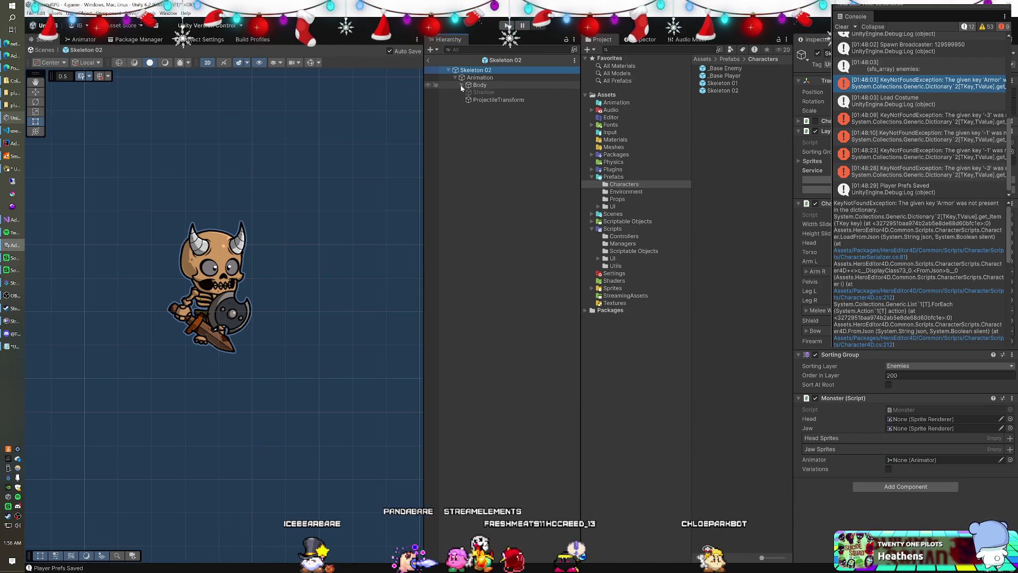
click(461, 86)
scroll(524, 310, down, 10)
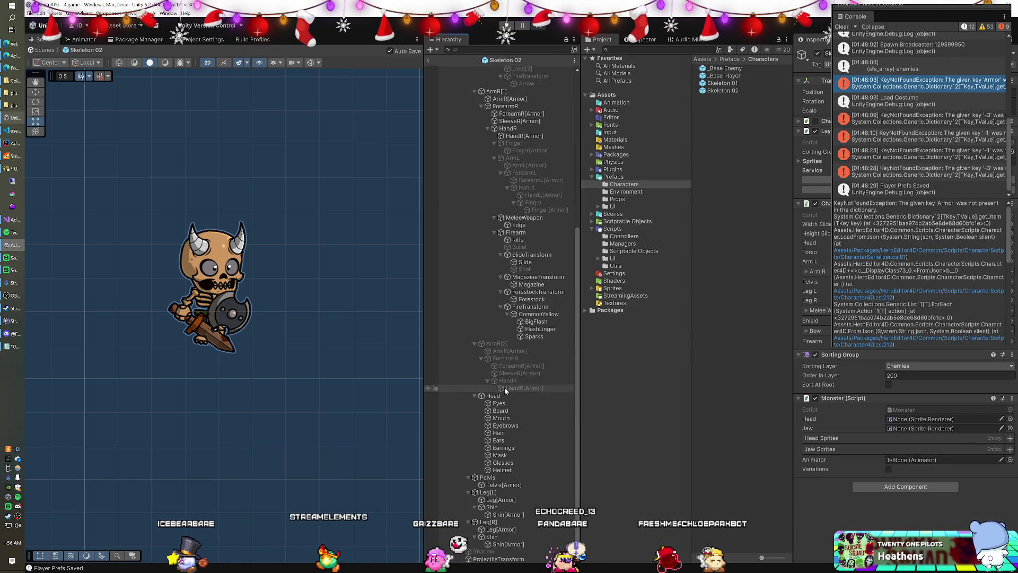
mouse_move(501, 398)
mouse_down()
mouse_move(718, 351)
mouse_move(888, 418)
mouse_up()
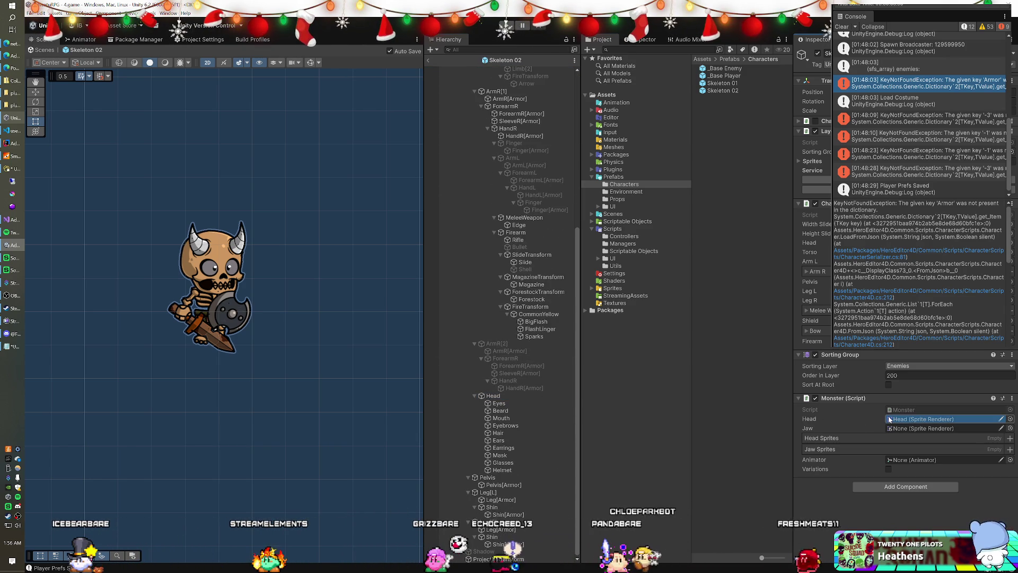
mouse_move(529, 418)
mouse_down()
mouse_move(520, 415)
mouse_move(781, 427)
mouse_up()
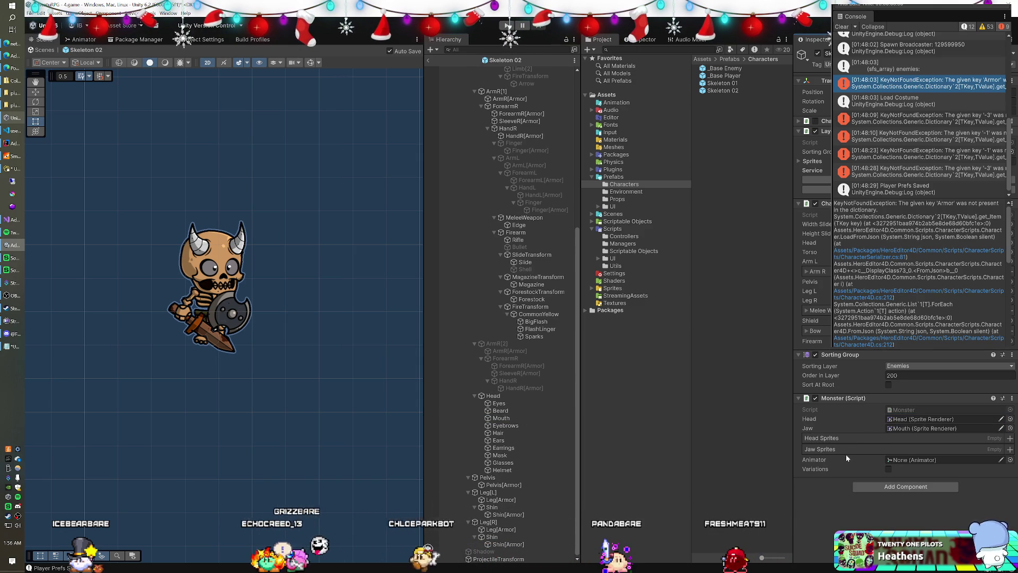
scroll(522, 281, up, 10)
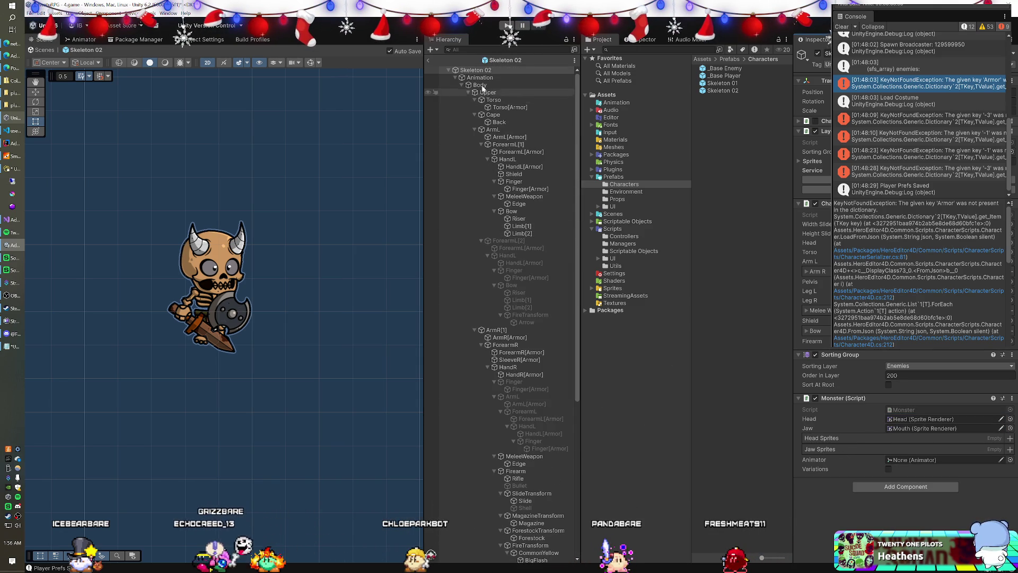
mouse_move(866, 418)
mouse_down()
mouse_move(900, 463)
mouse_move(893, 422)
mouse_up()
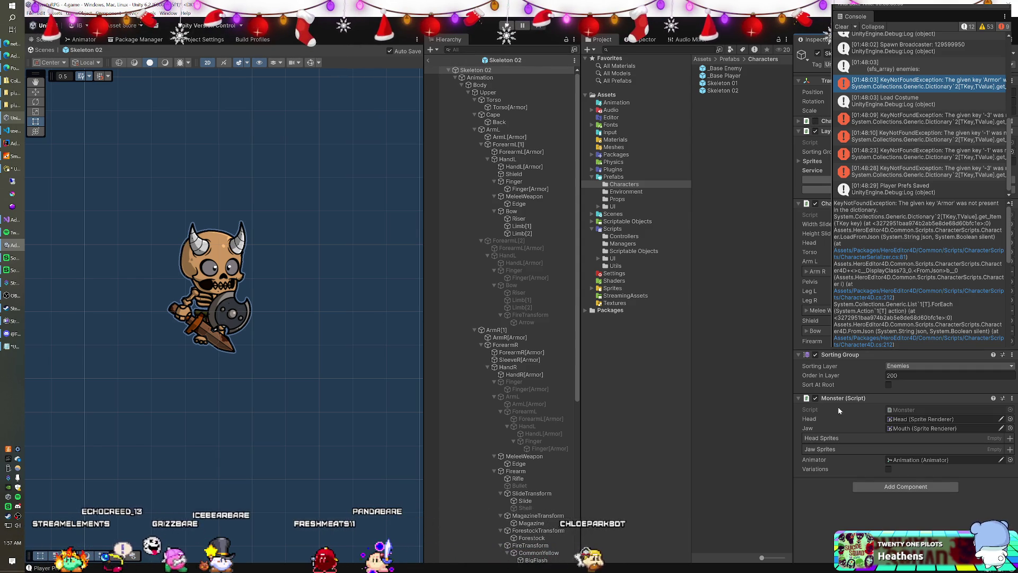
Step: Leave prefab mode and enable the Skeleton 02 object in the game scene
click(429, 60)
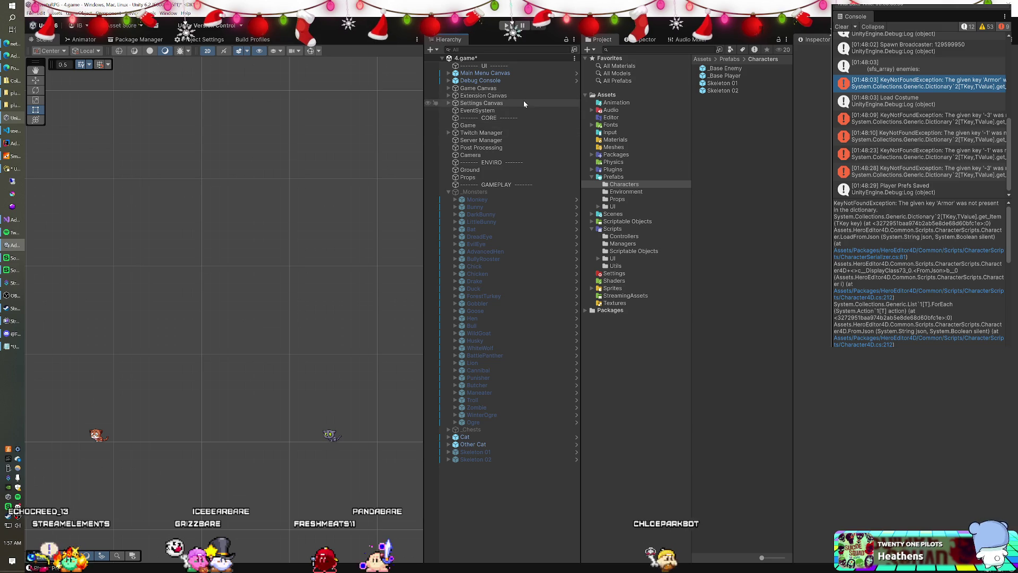
click(495, 451)
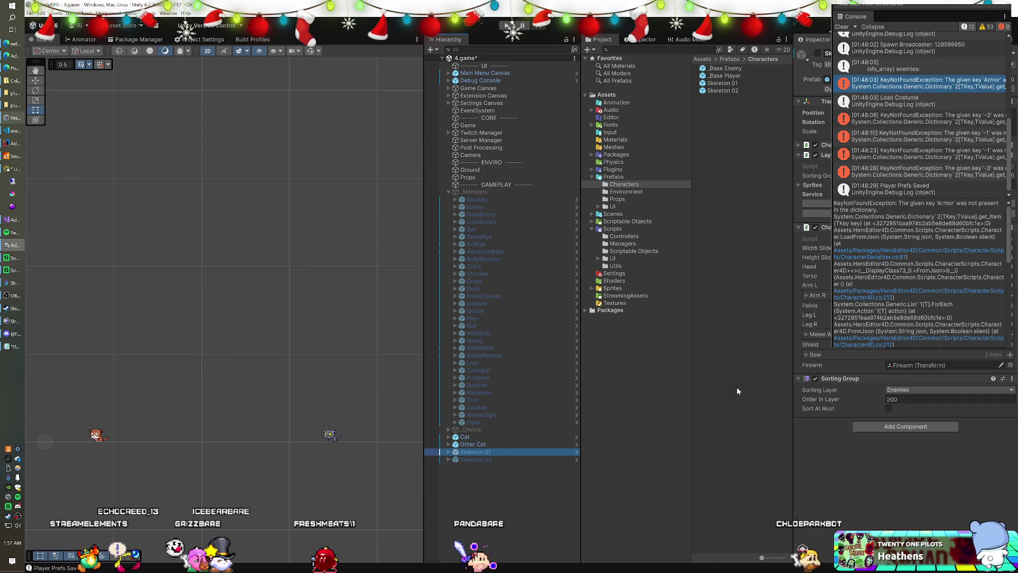
click(504, 459)
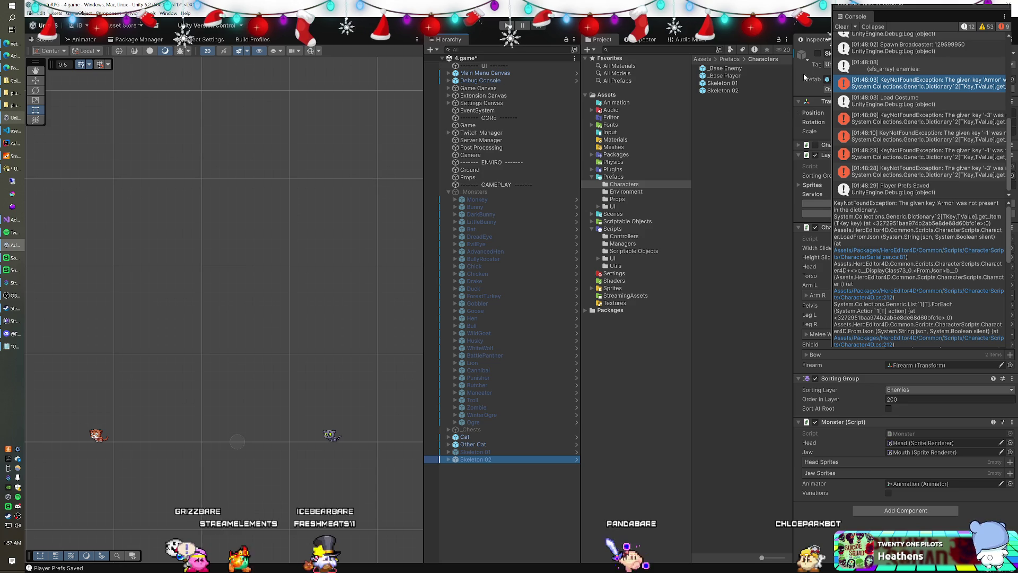
click(817, 53)
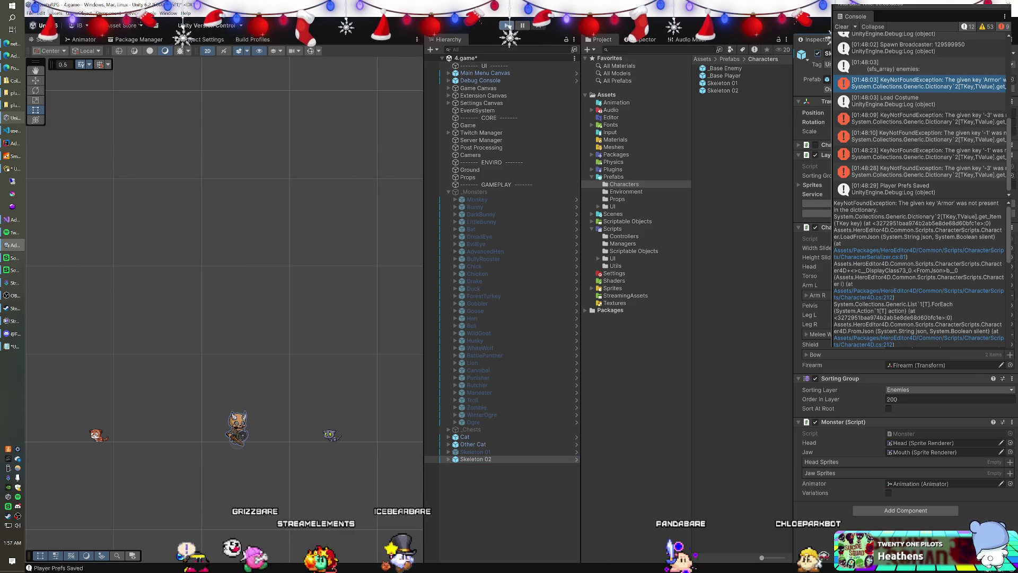
Step: Run play mode and inspect the KeyNotFoundException error in the console
click(507, 25)
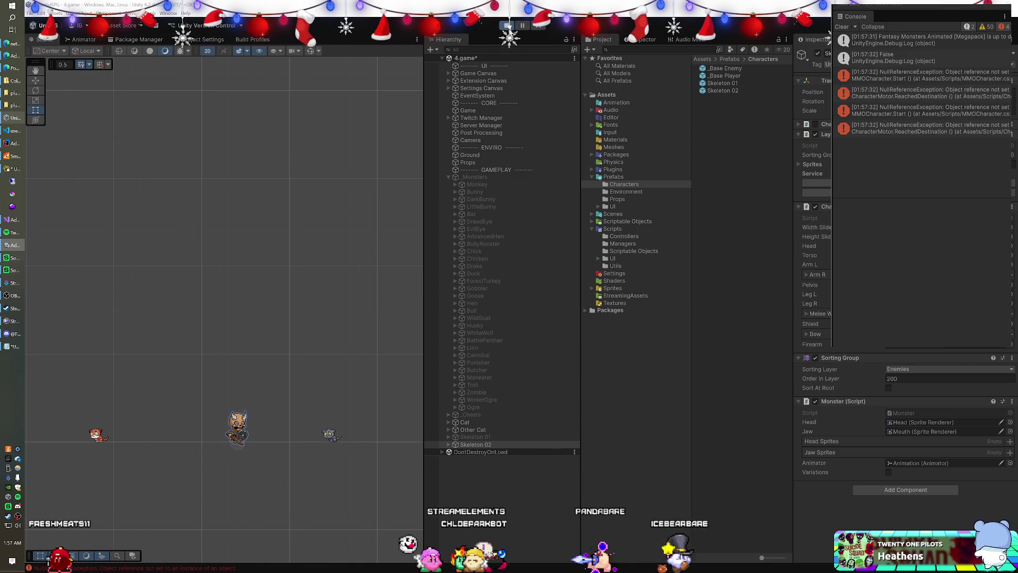
click(922, 171)
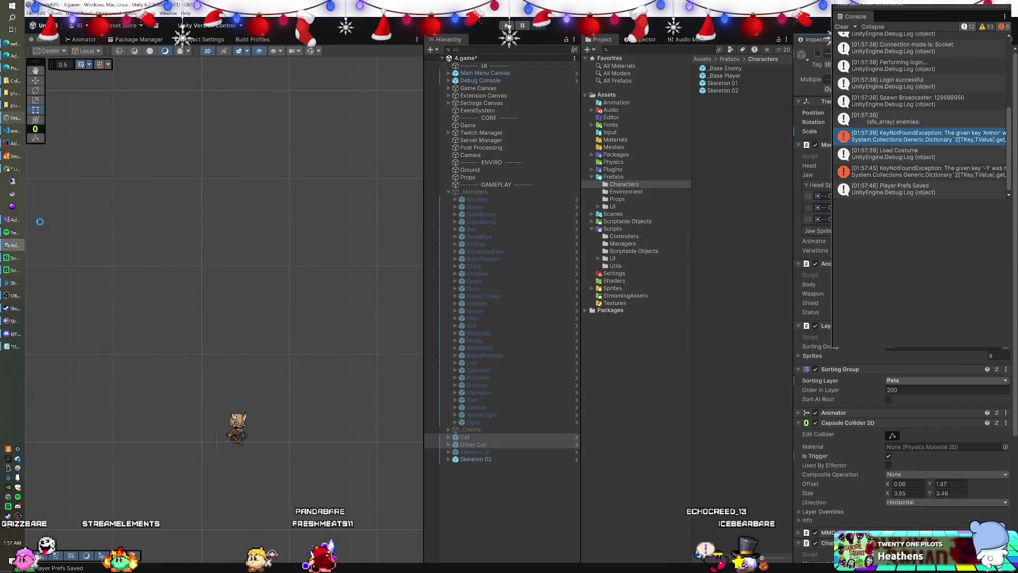
key(alt+Tab)
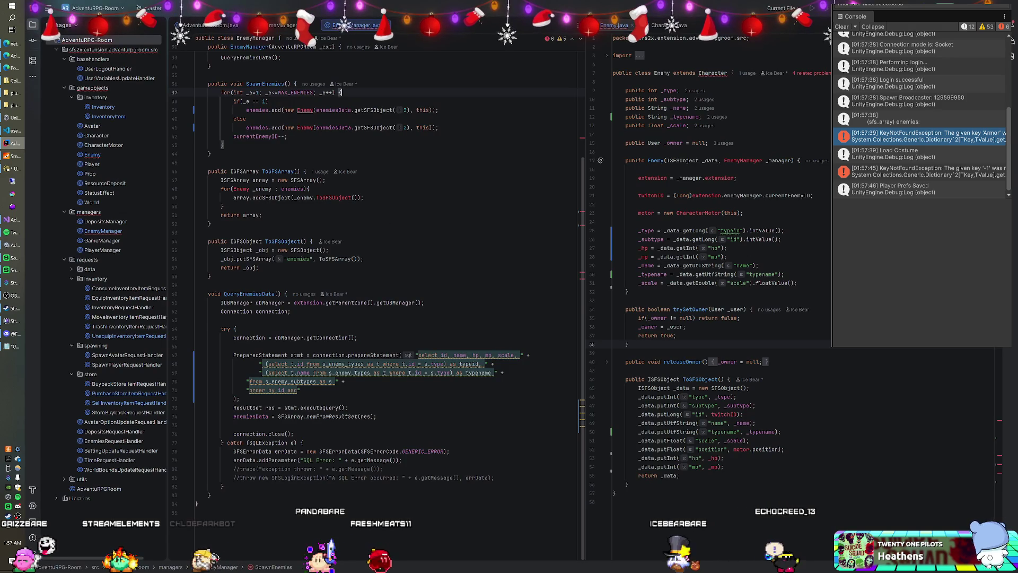
Step: Add an early 'return;' as the first line of SpawnEnemies() in EnemyManager.java
scroll(371, 265, up, 5)
click(209, 370)
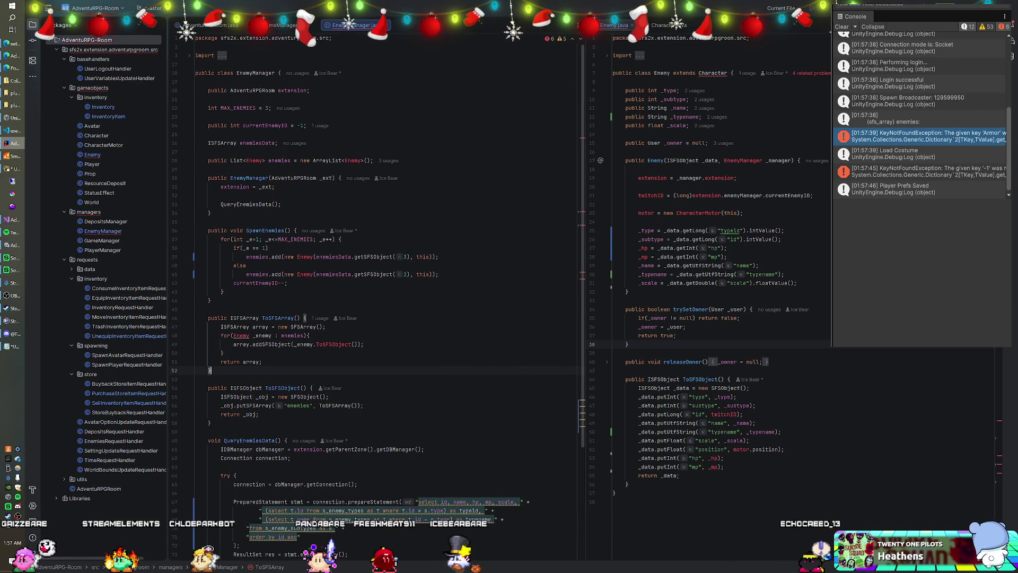
scroll(241, 228, down, 4)
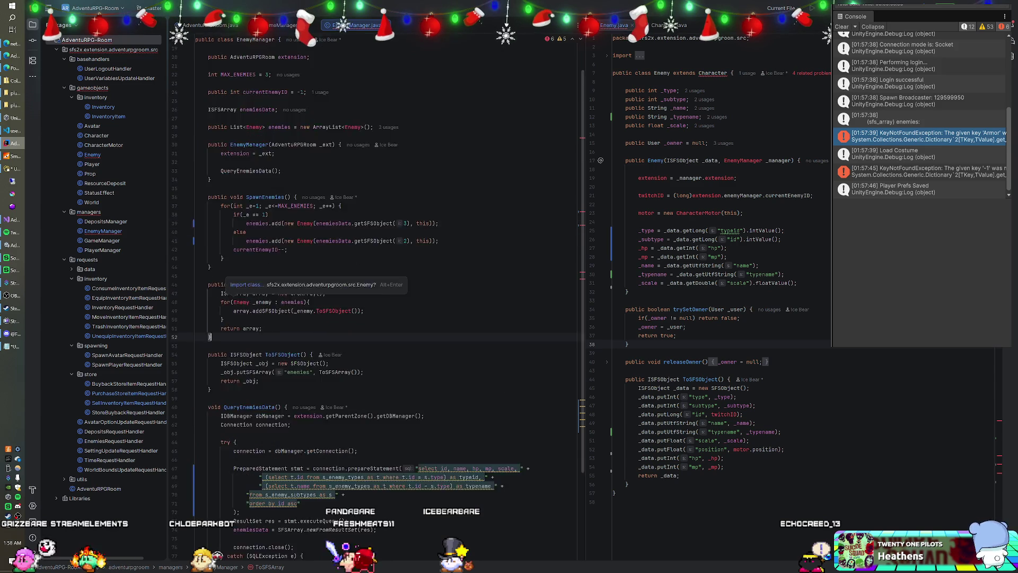
scroll(241, 228, up, 4)
click(328, 326)
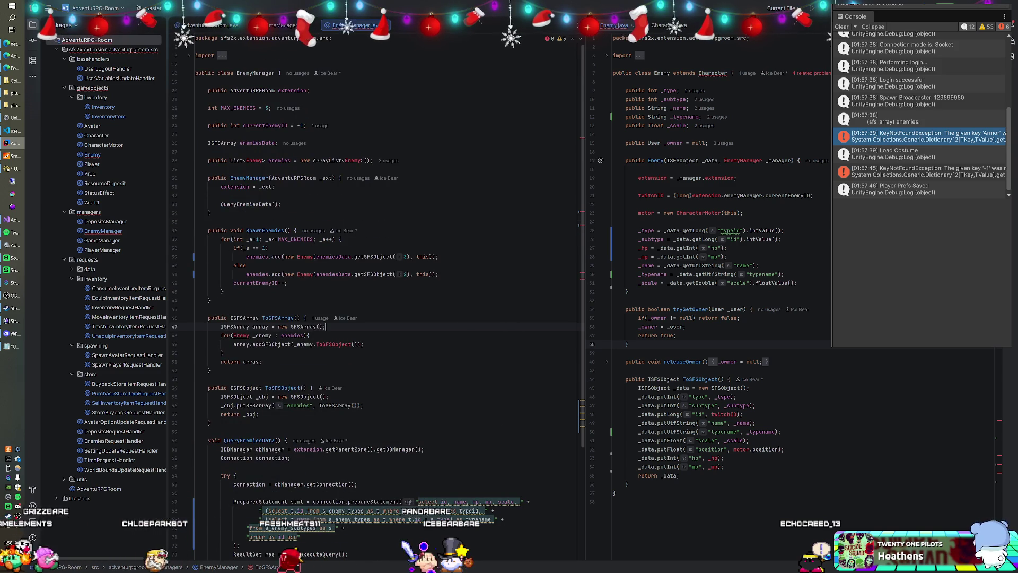
click(296, 230)
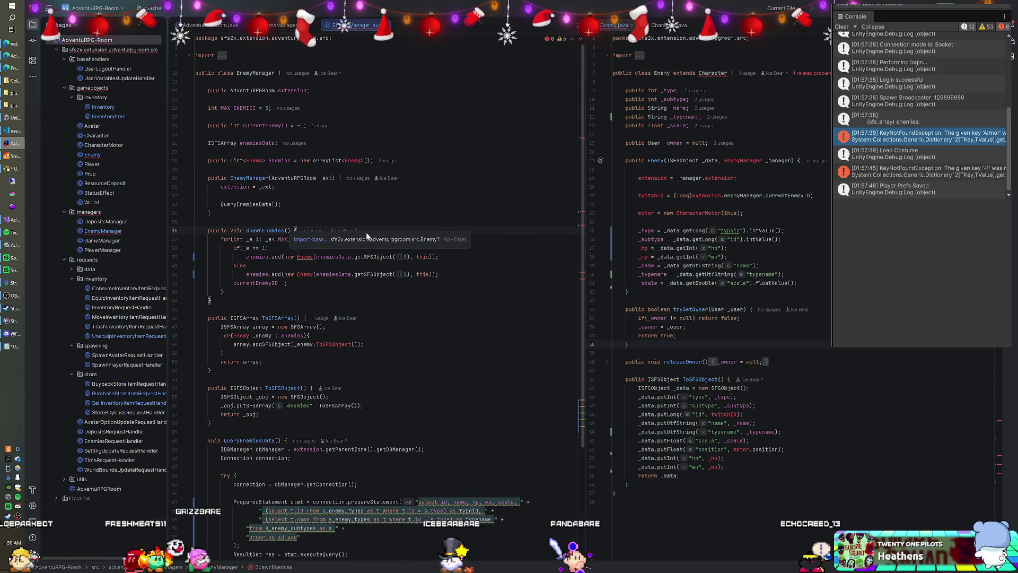
key(Return)
text(return;)
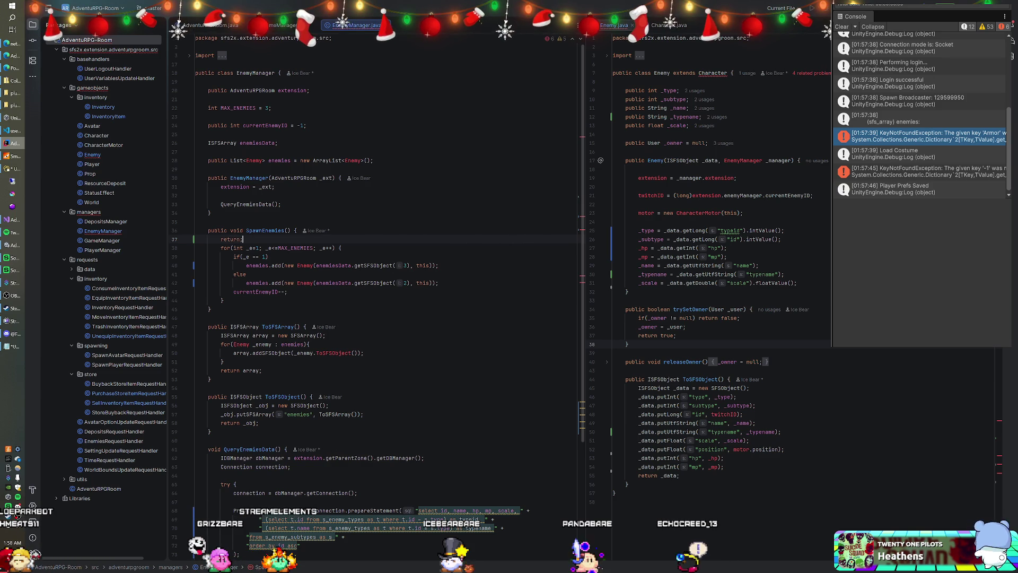
Step: Try building the server, then start a block comment above the now-unreachable spawning loop
right_click(84, 40)
key(Escape)
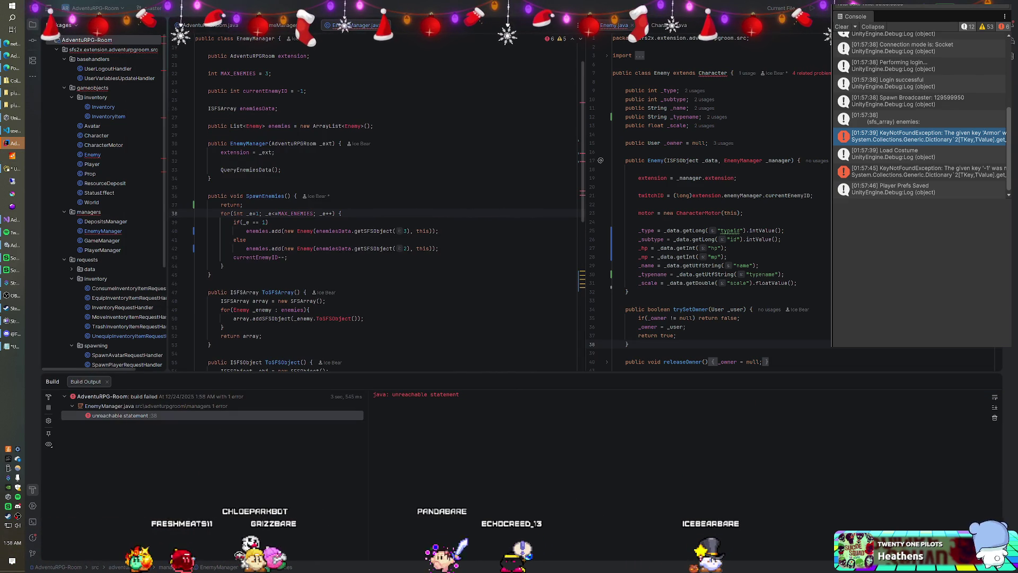
key(Return)
key(Up)
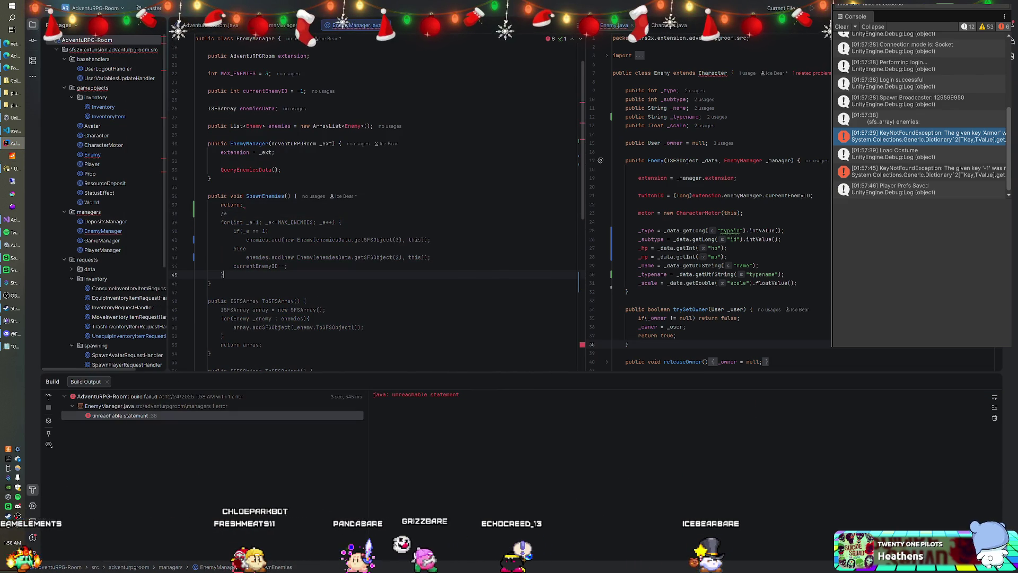
Step: Remove the duplicate */ line and build the AdventuRPG-Room module
key(Return)
text(*/)
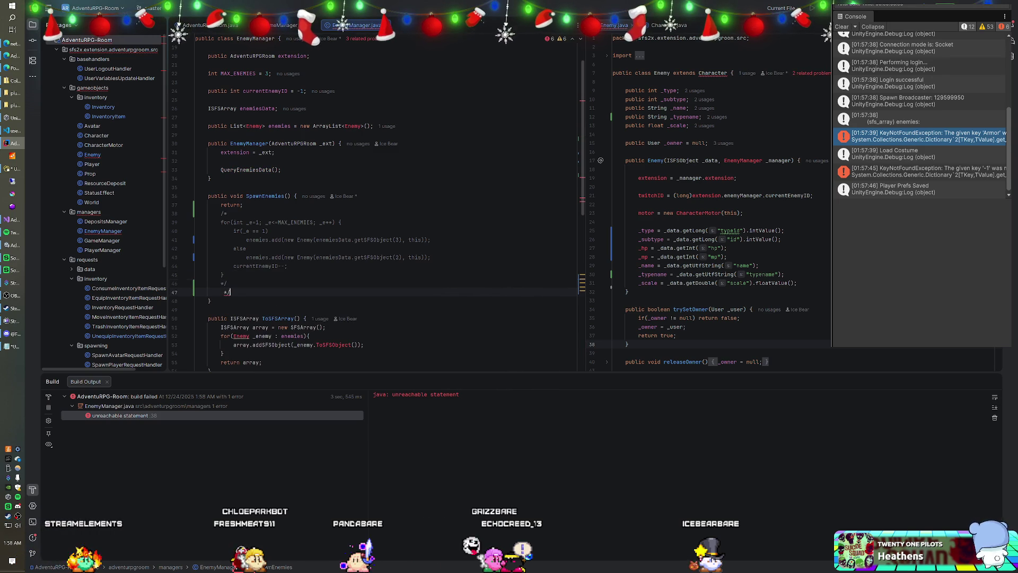
key(BackSpace)
key(BackSpace)
key(BackSpace)
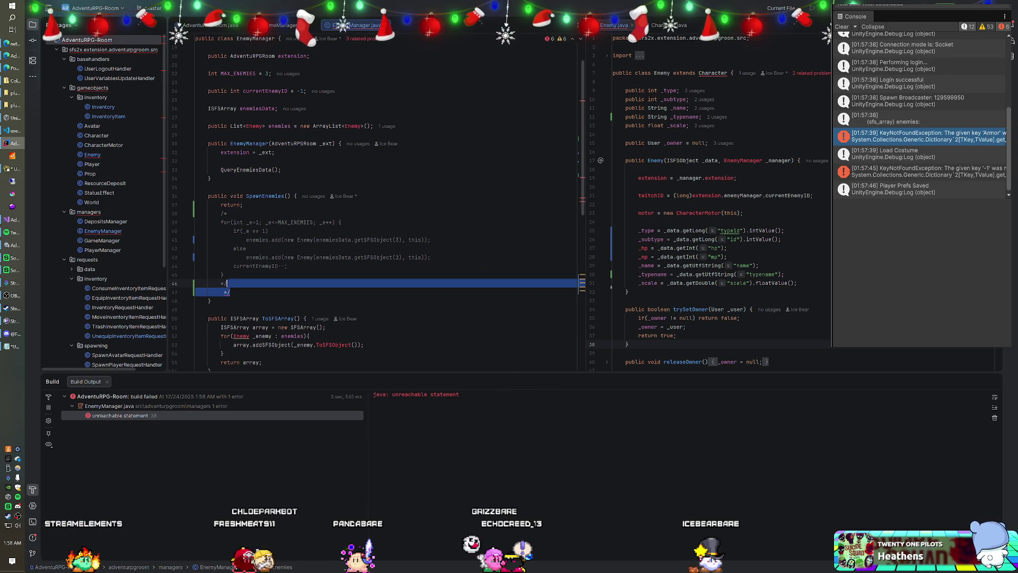
right_click(91, 40)
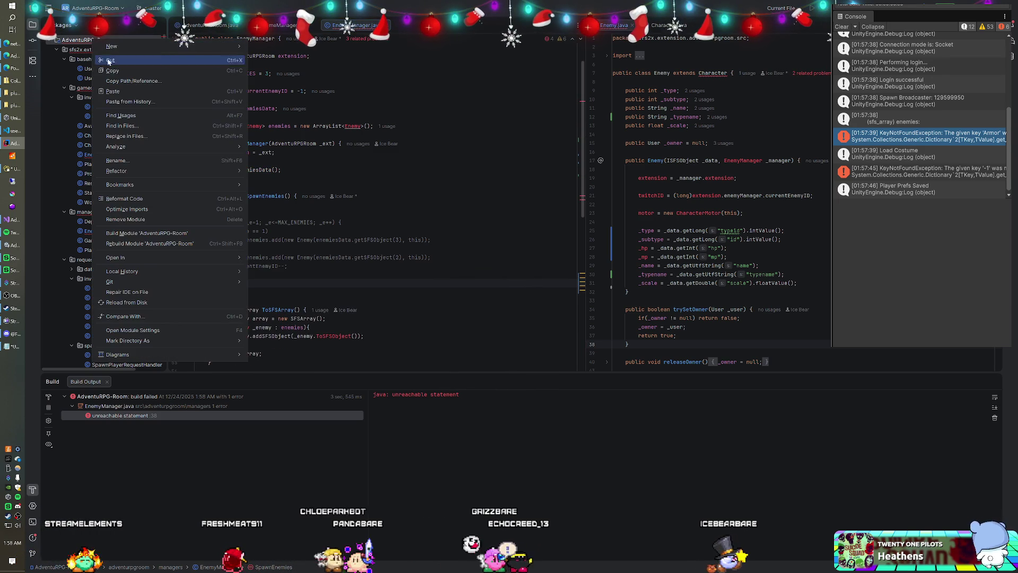
click(151, 233)
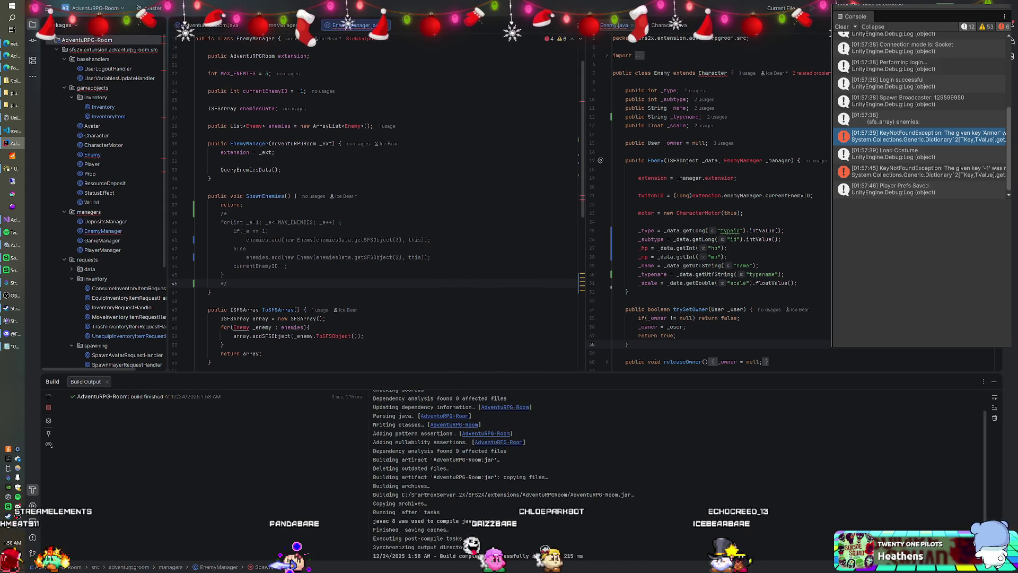
Step: Close the Build Output panel and bring up the SmartFoxServer console
key(shift+Escape)
click(224, 274)
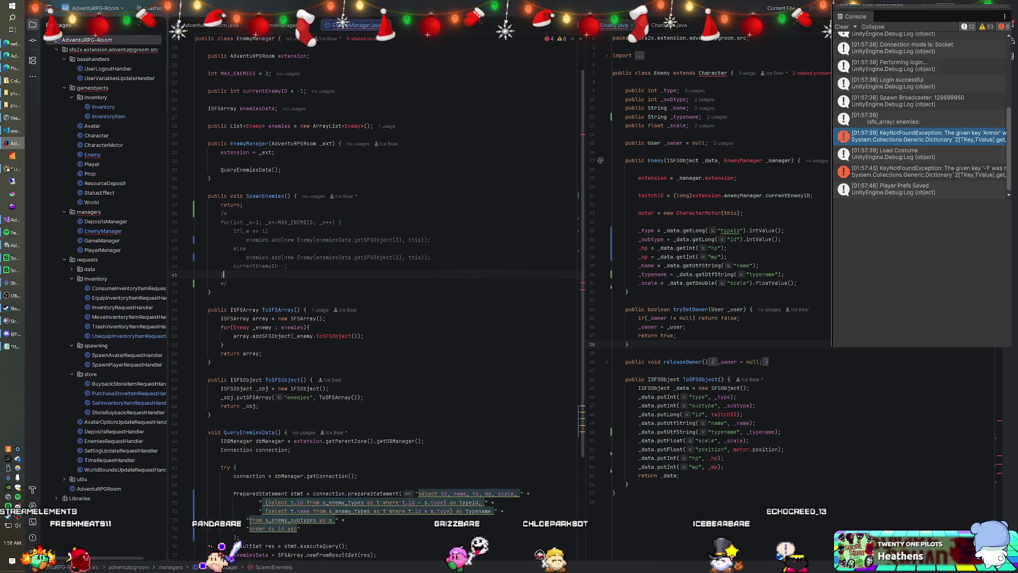
click(12, 156)
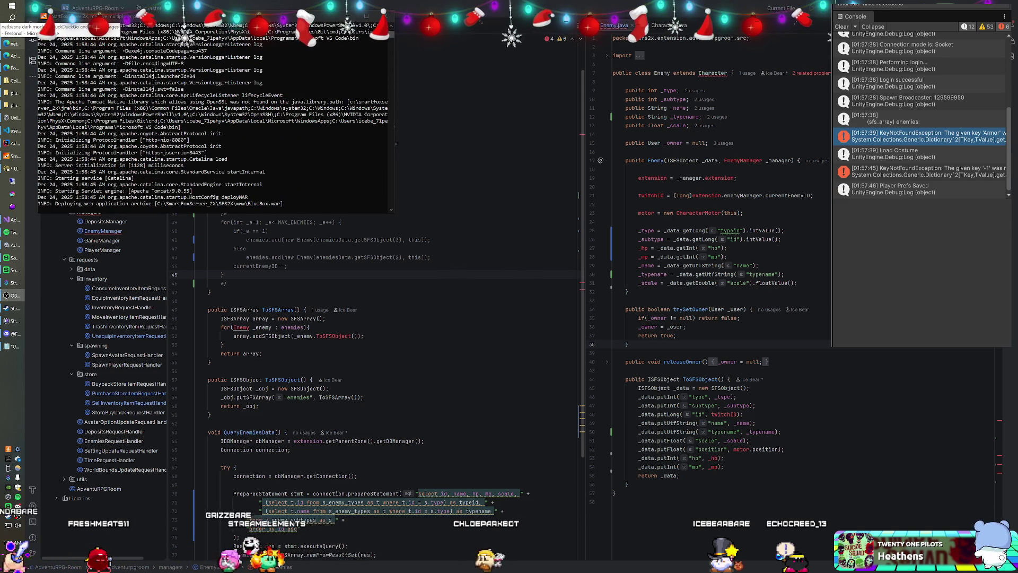
Step: Start play mode in Unity and walk the player left toward Skeleton 02 by the trees
click(12, 143)
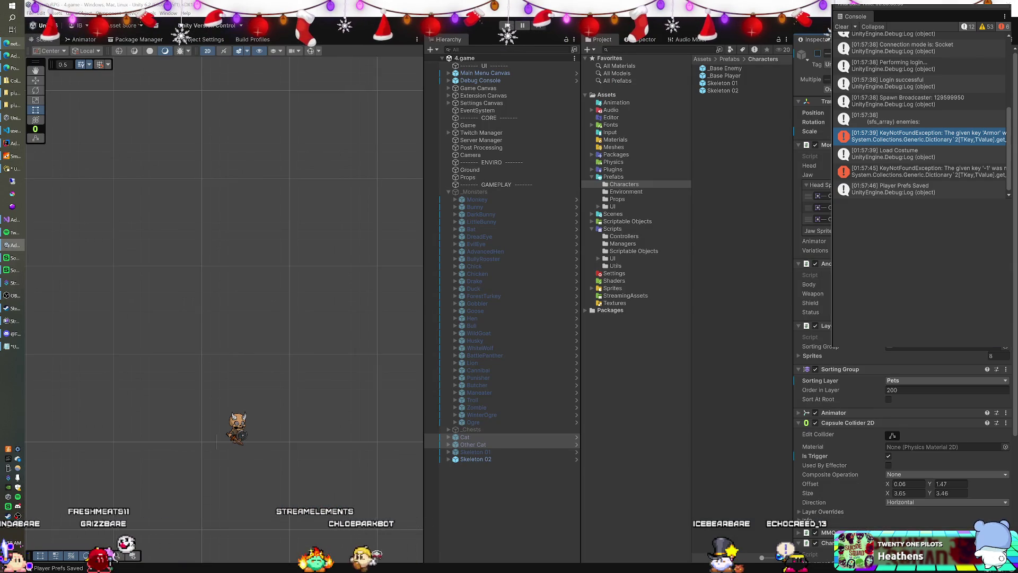
click(12, 245)
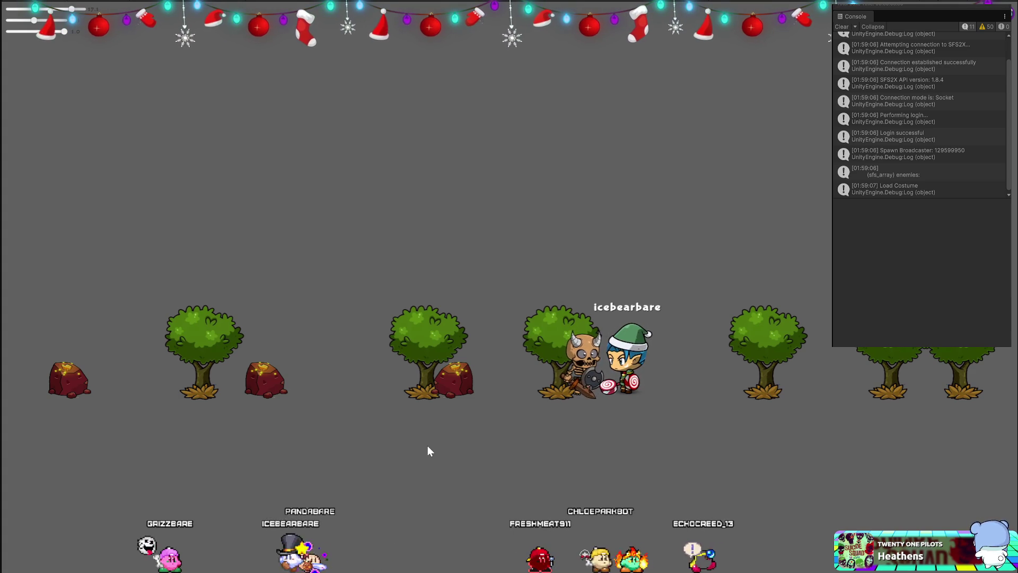
key(Left)
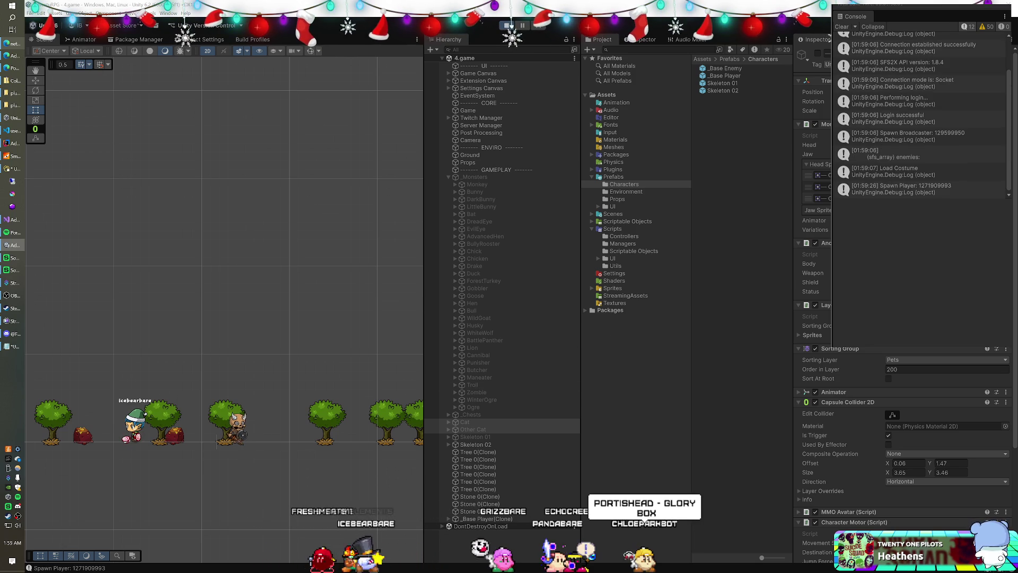
Step: Open Monster.cs in Visual Studio and look through the script
click(612, 228)
key(alt+Tab)
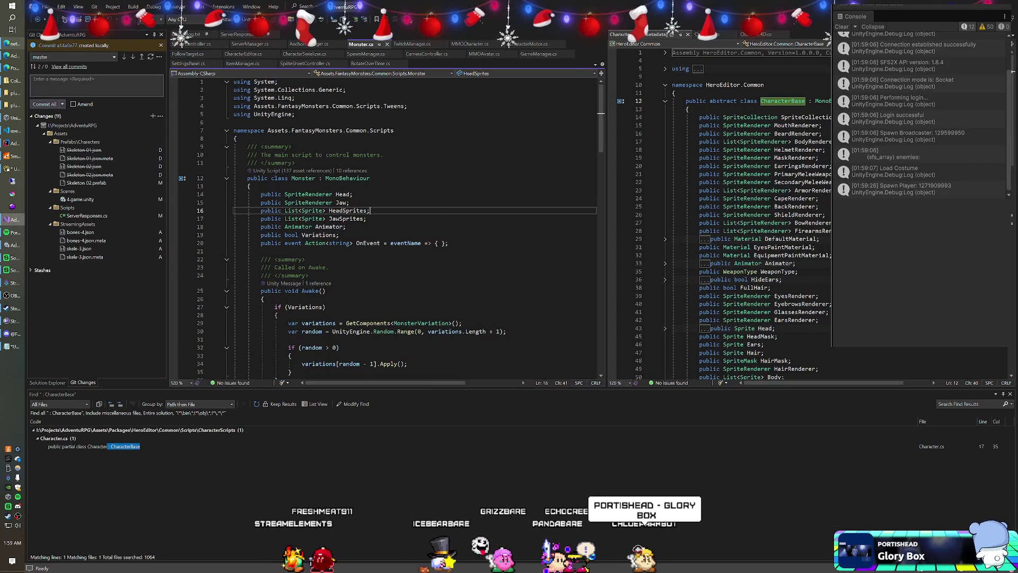
scroll(387, 228, down, 12)
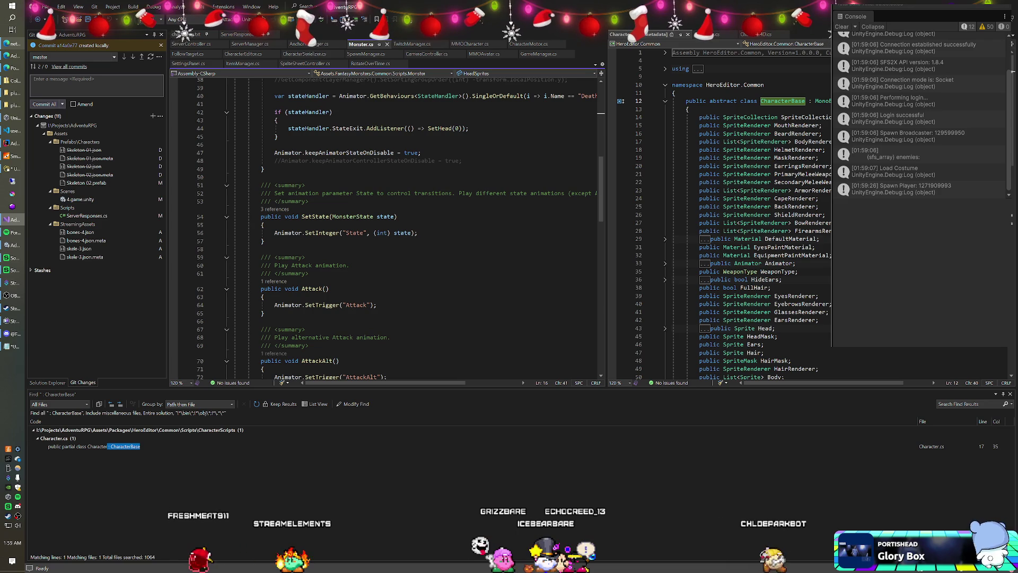
scroll(387, 228, down, 3)
scroll(387, 228, down, 1)
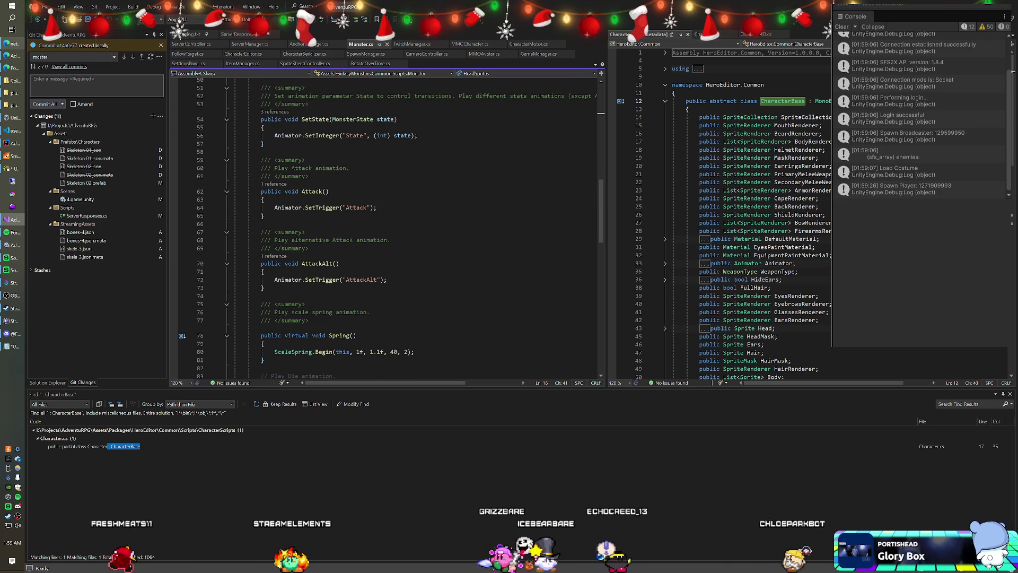
key(alt+Tab)
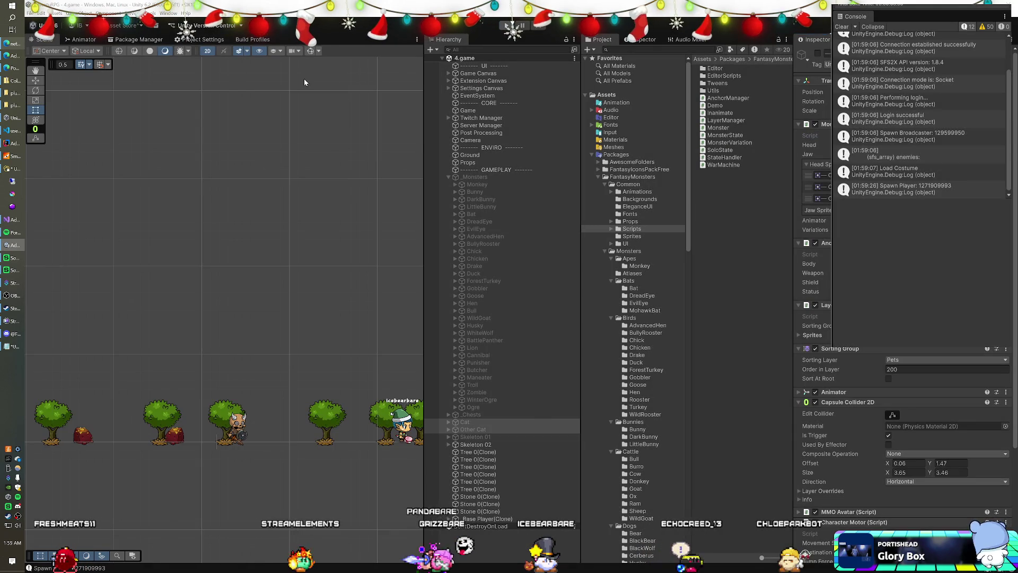
key(alt+Tab)
scroll(387, 228, up, 10)
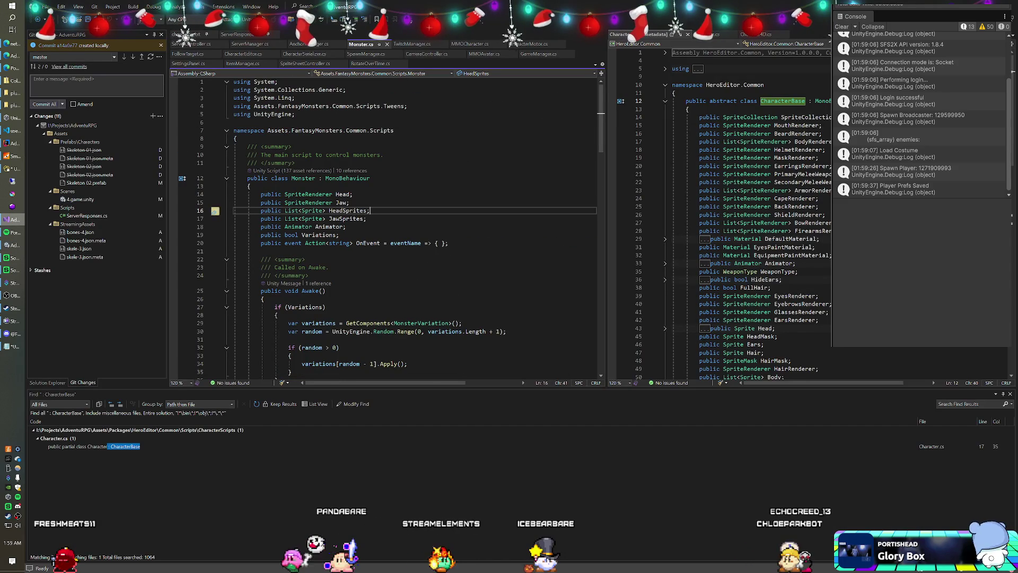
Step: Add 'using UnityEngine.InputSystem' on a new line below the existing using directives
click(294, 114)
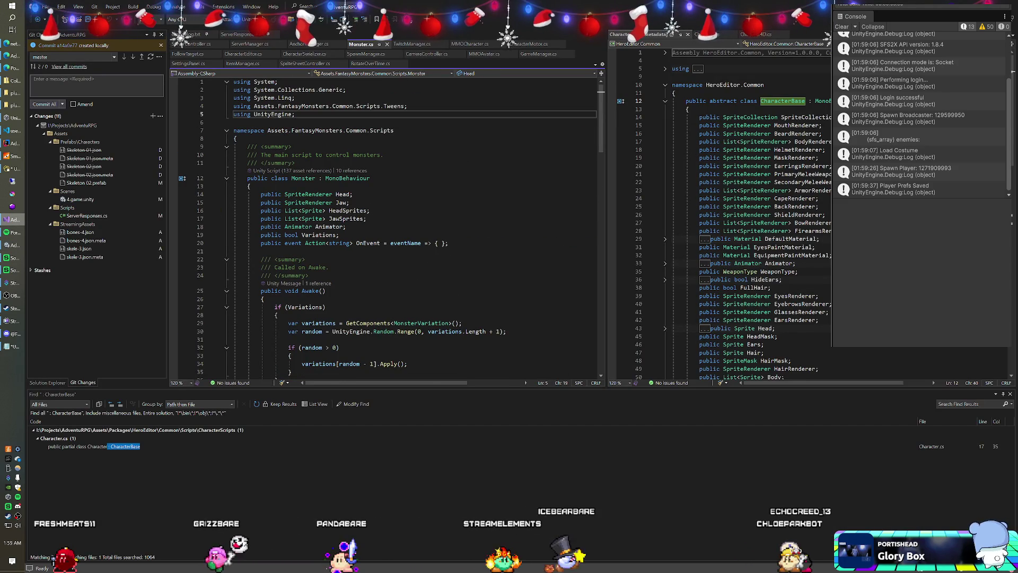
key(Return)
key(Return)
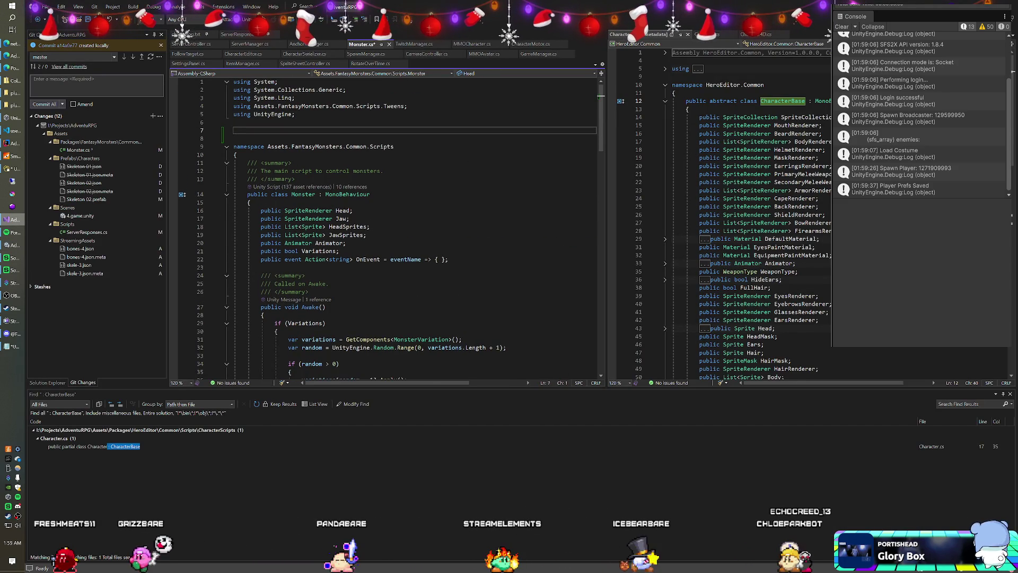
text(using UnityEn)
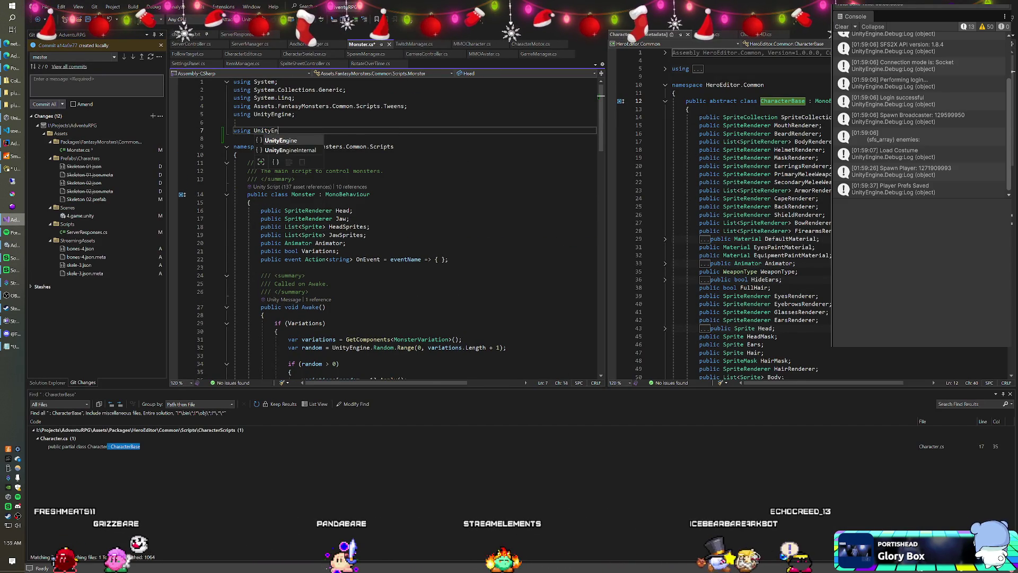
text(gine.InputSystem;)
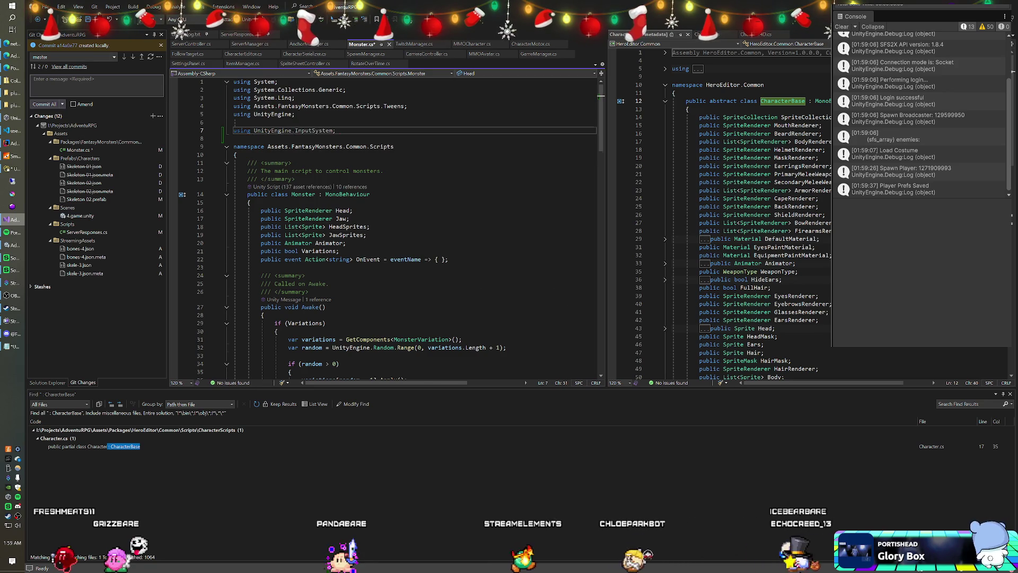
scroll(387, 228, down, 19)
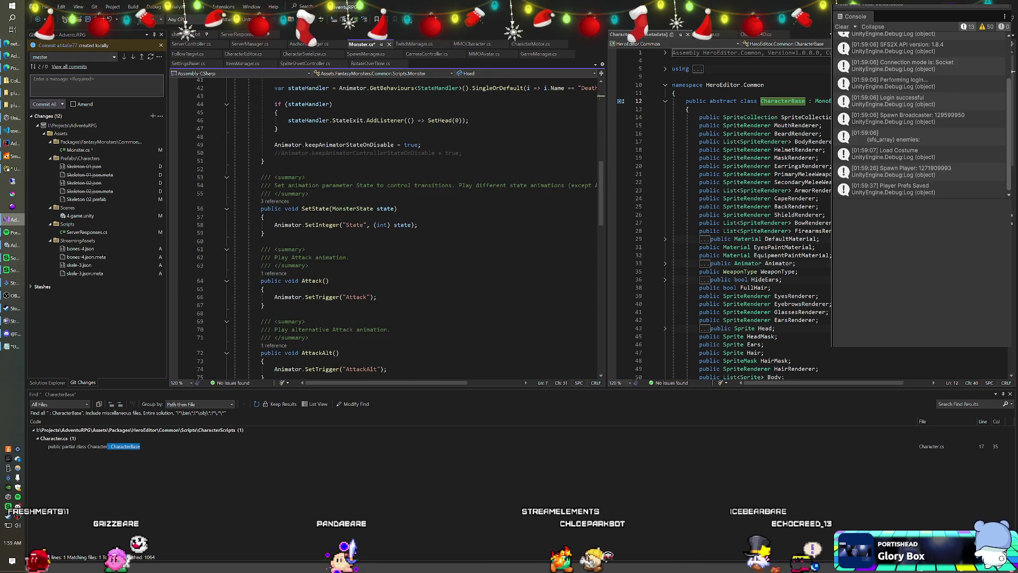
scroll(387, 228, down, 5)
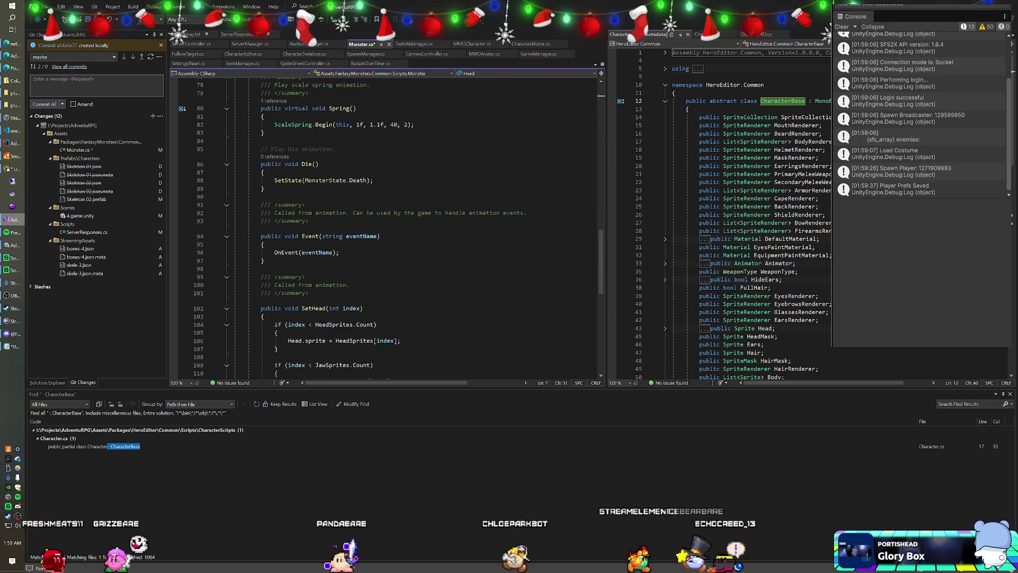
scroll(386, 228, down, 8)
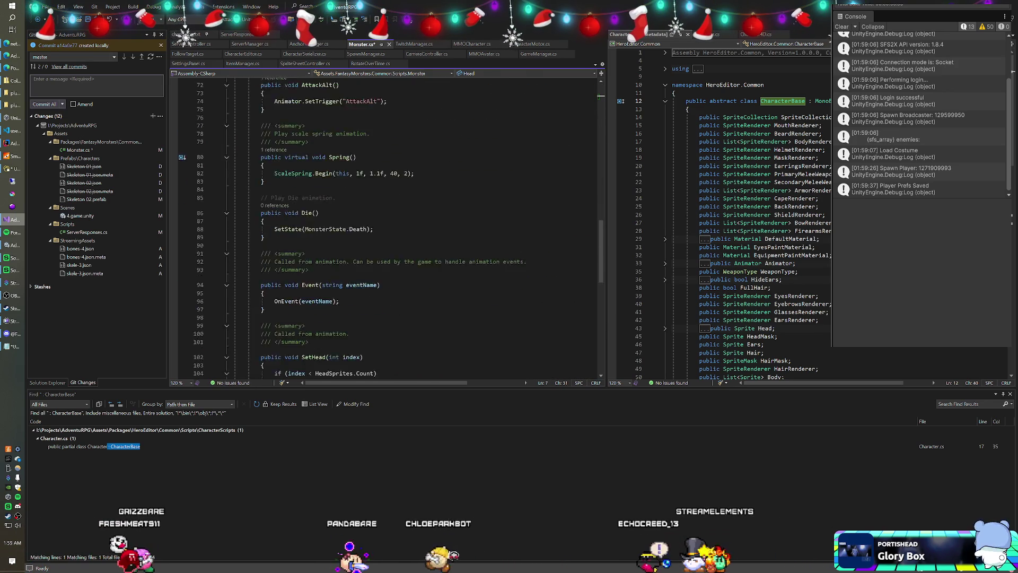
Step: Create an Update() method at the end of the Monster class
click(264, 227)
key(Return)
key(Return)
key(Return)
text(void U)
key(Tab)
Step: In Update, call Attack() when Keyboard.current.uKey.wasPressedThisFrame, and save Monster.cs
text(if(Keyboard)
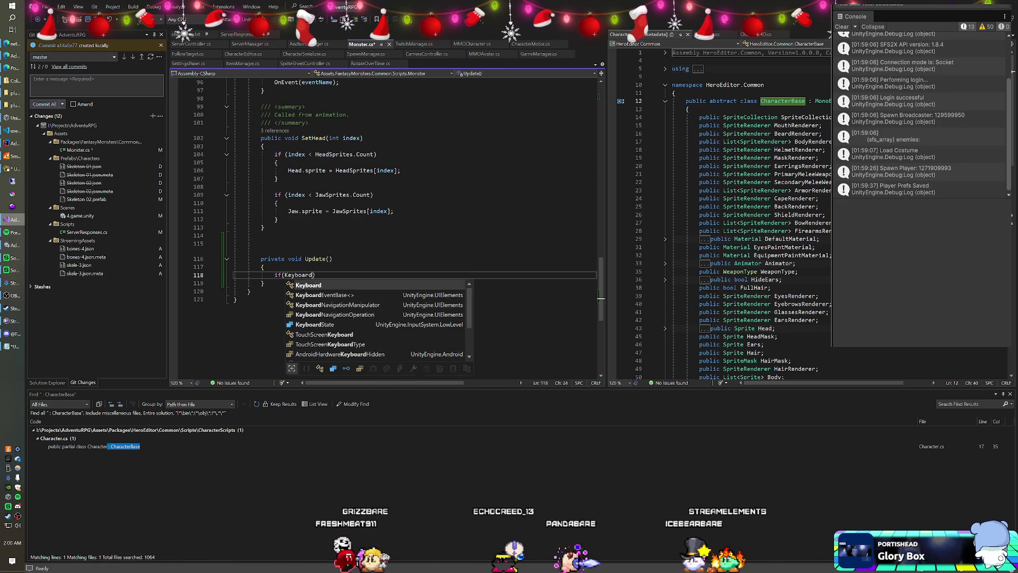
text(.current.)
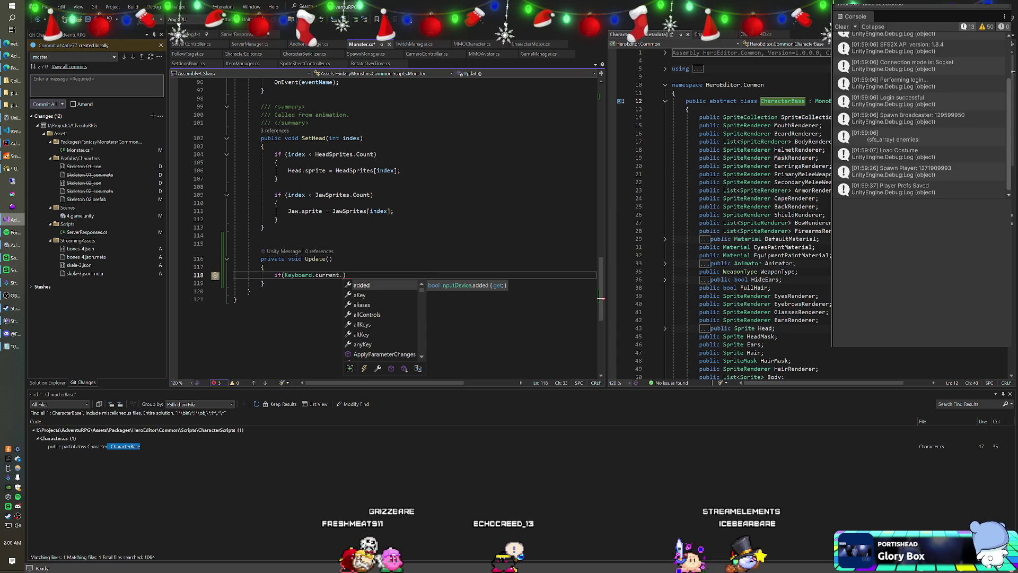
text(u)
text(Key.w)
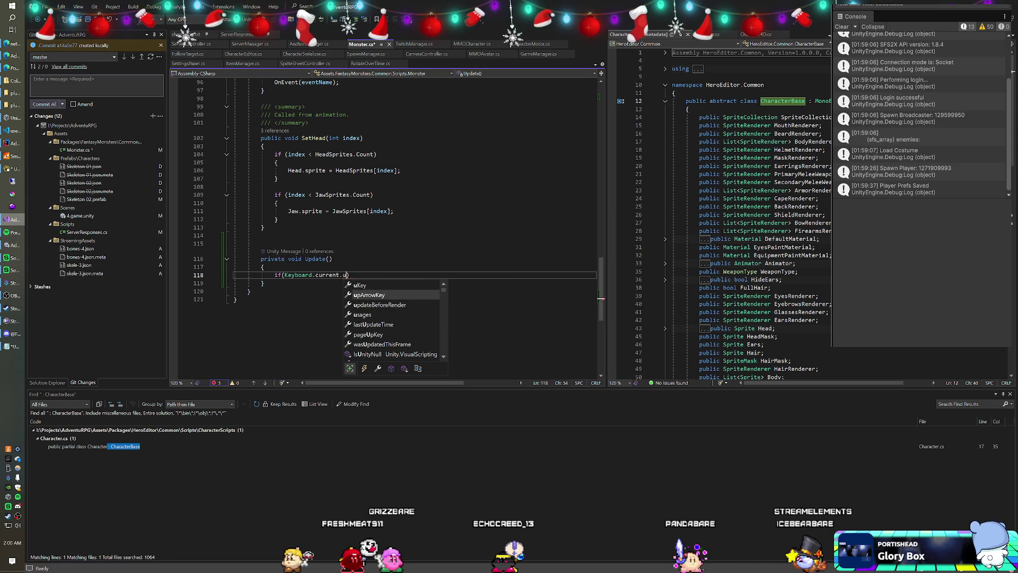
text(as)
key(Tab)
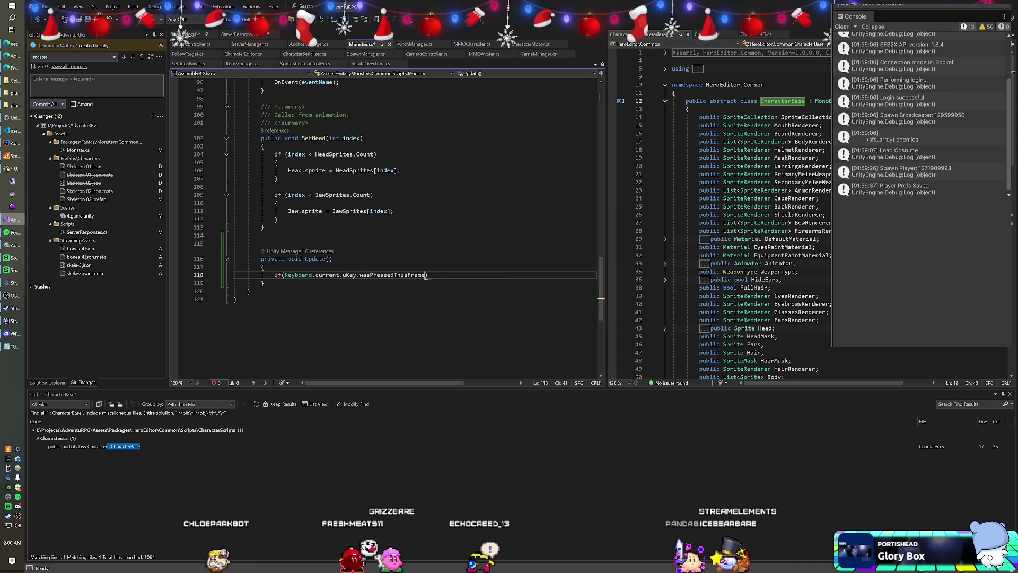
text())
key(Return)
text(Attack();)
key(ctrl+s)
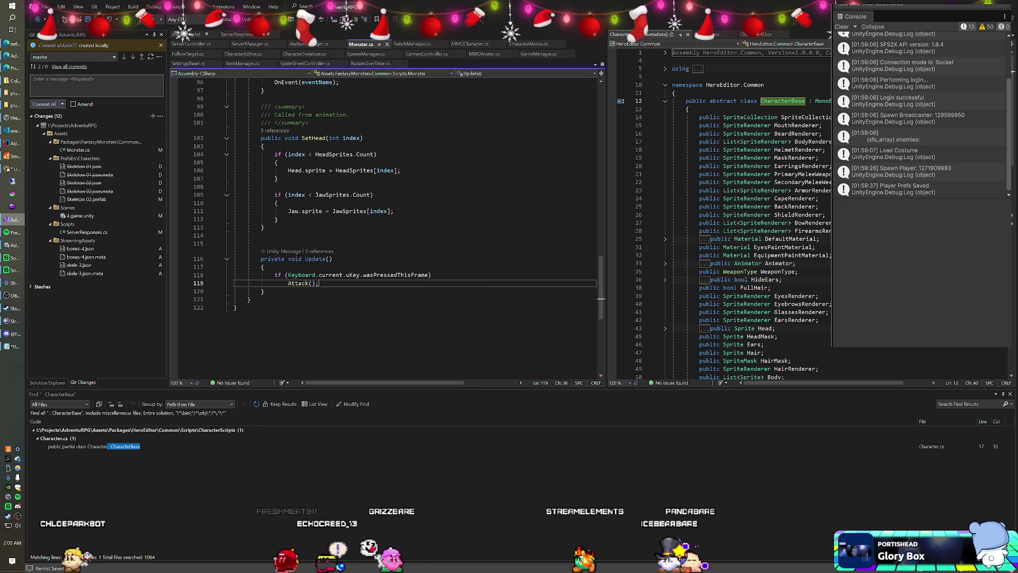
key(alt+Tab)
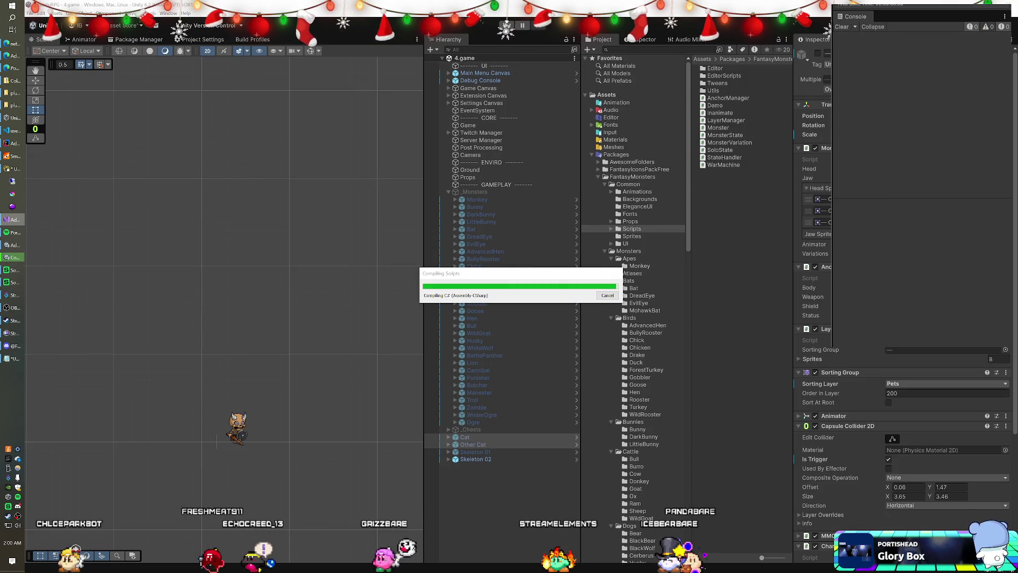
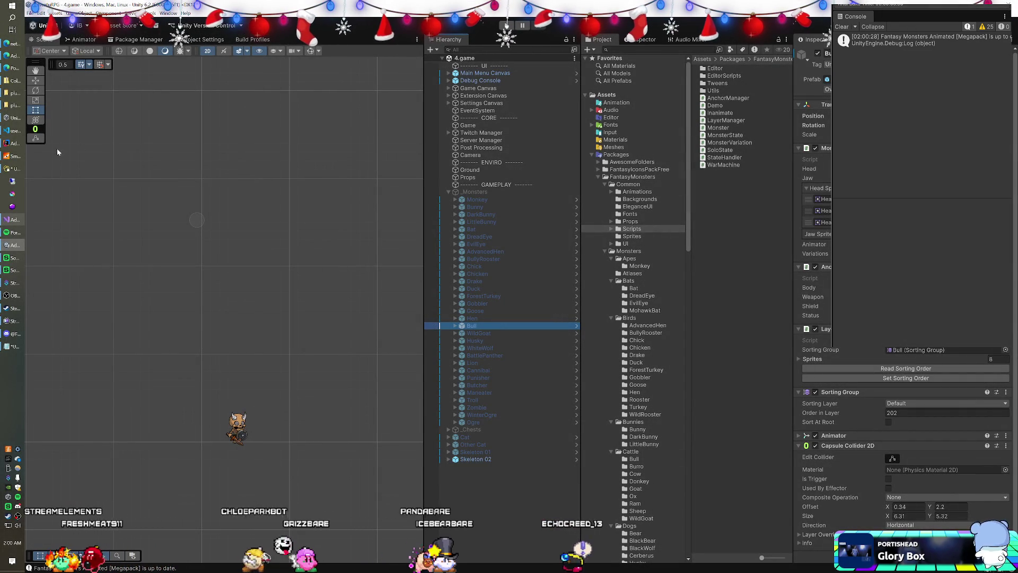
Step: Search the Project for 'monster', view the MonsterVariation script, and start play mode
text(monst)
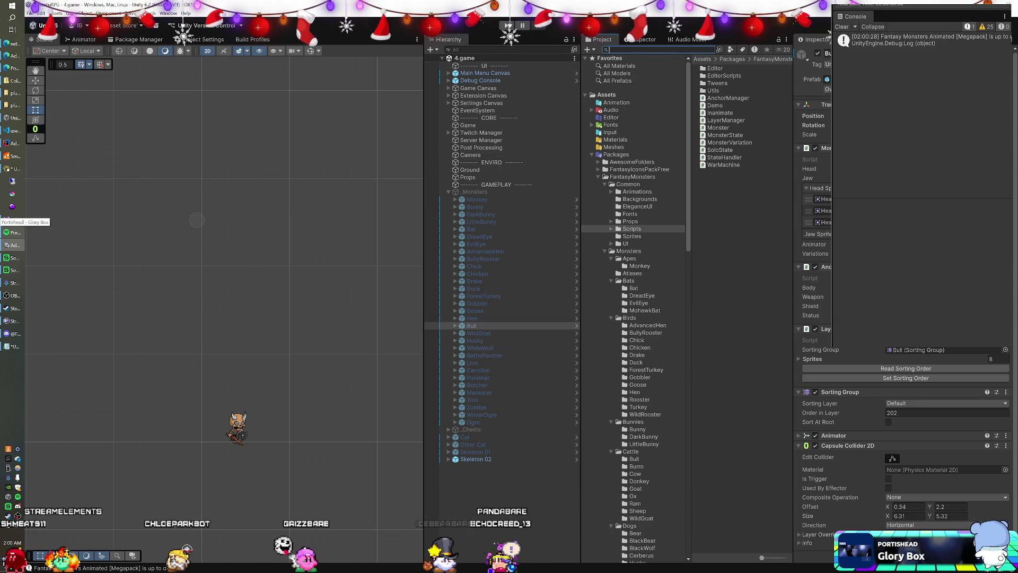
text(ercar)
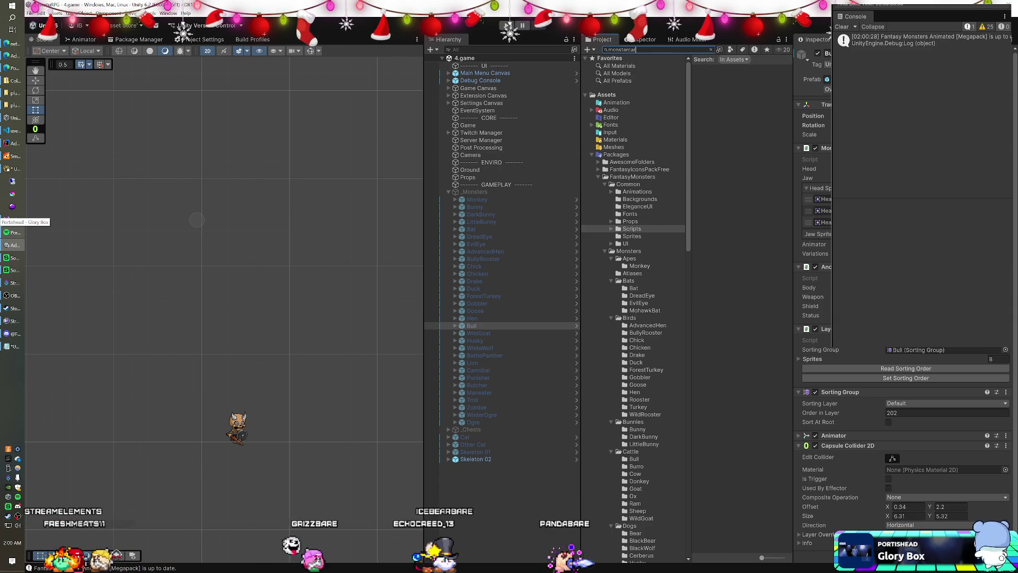
key(BackSpace)
key(BackSpace)
key(BackSpace)
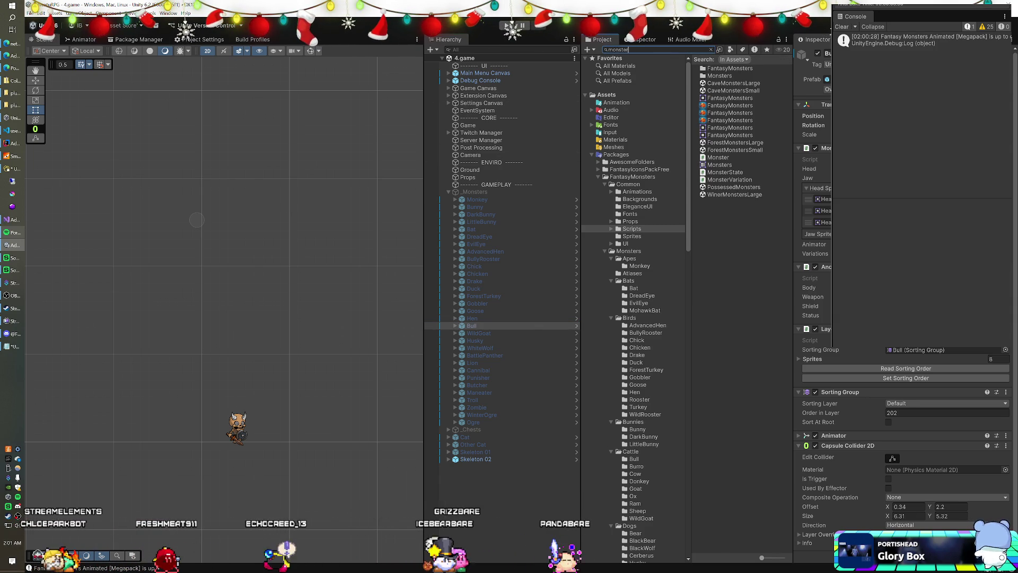
click(744, 180)
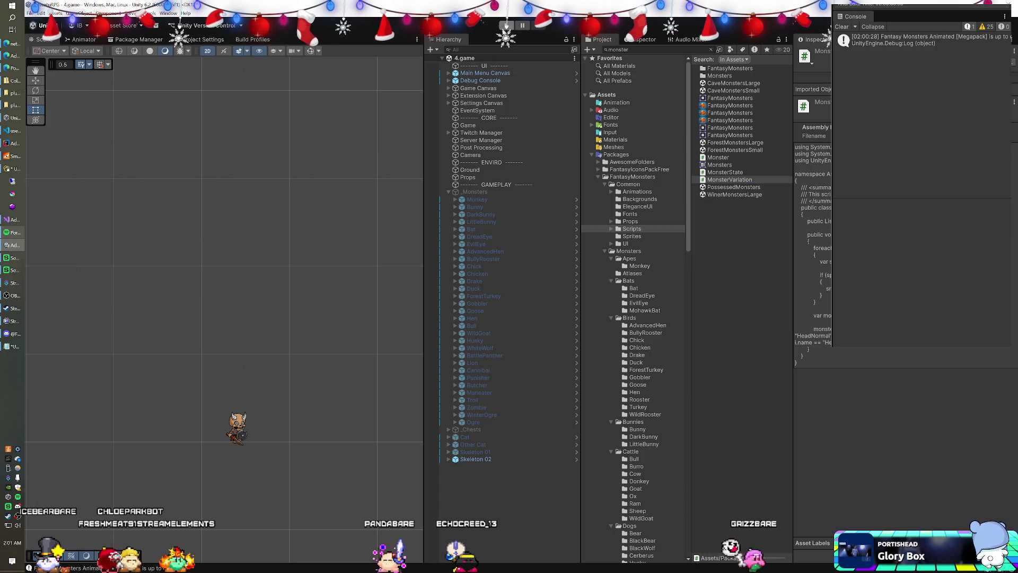
click(507, 25)
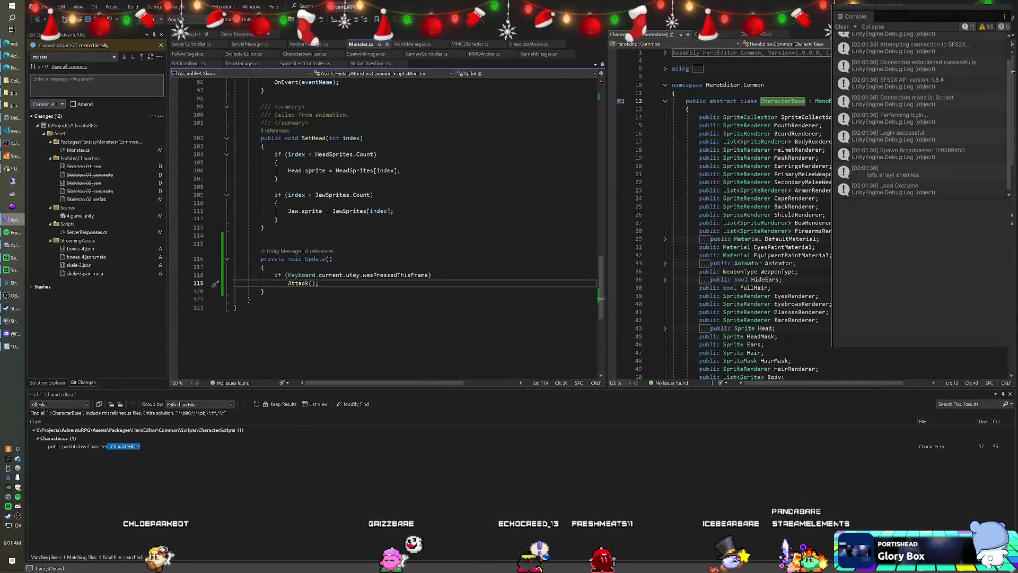
Step: Review the Update code in Monster.cs and glance back at the Unity editor
scroll(387, 223, up, 20)
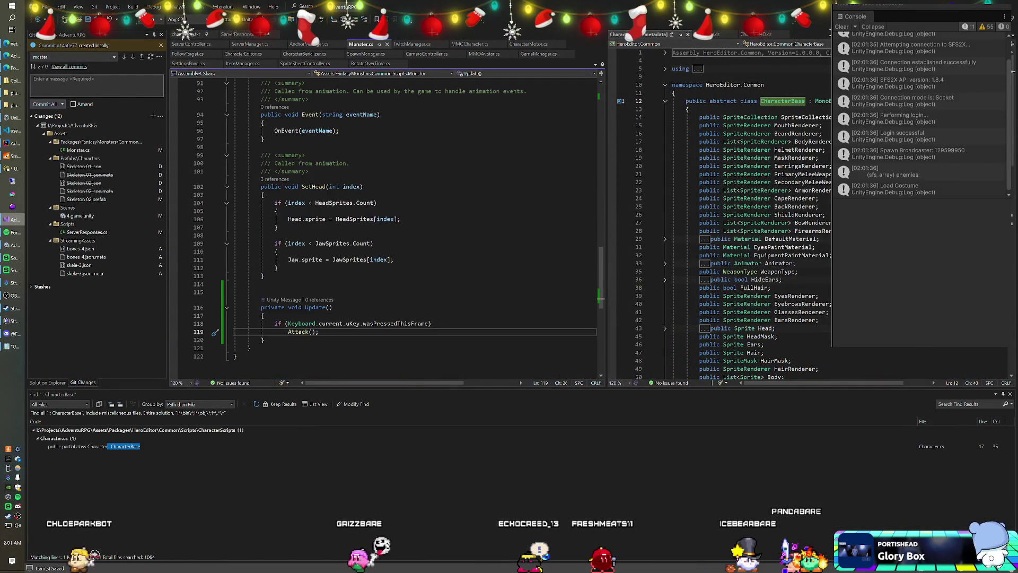
scroll(387, 223, up, 2)
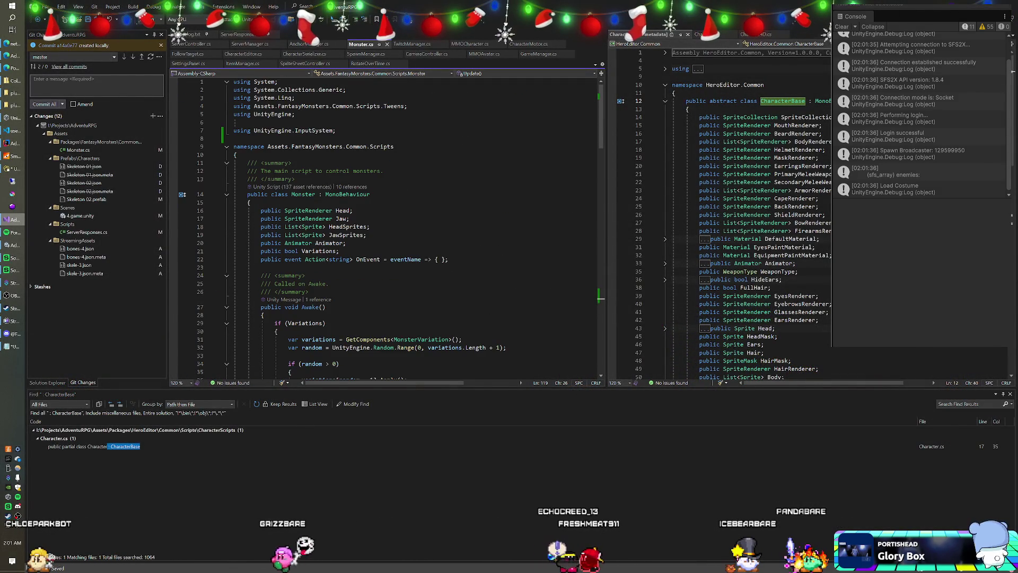
scroll(387, 222, down, 20)
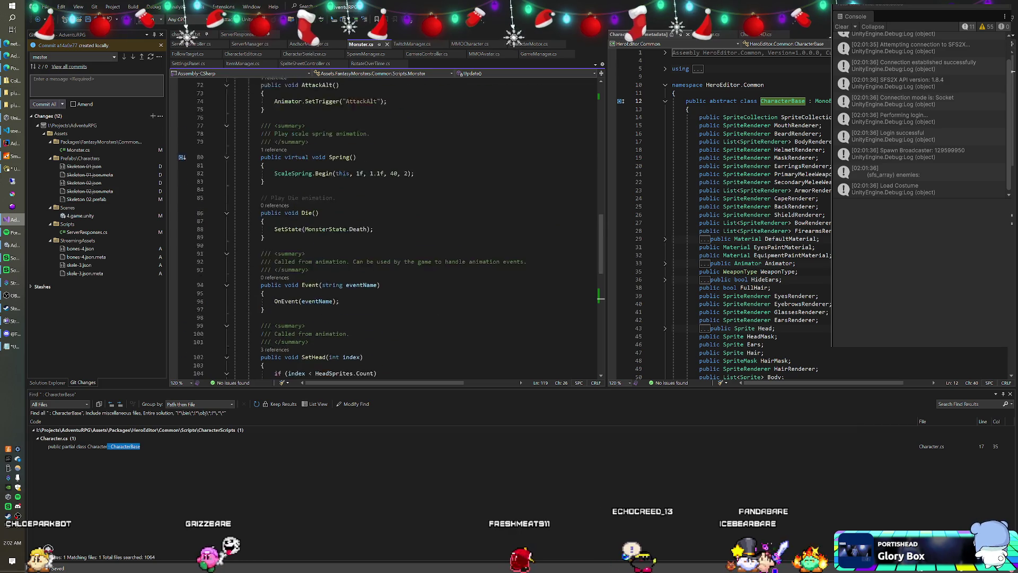
scroll(387, 222, down, 3)
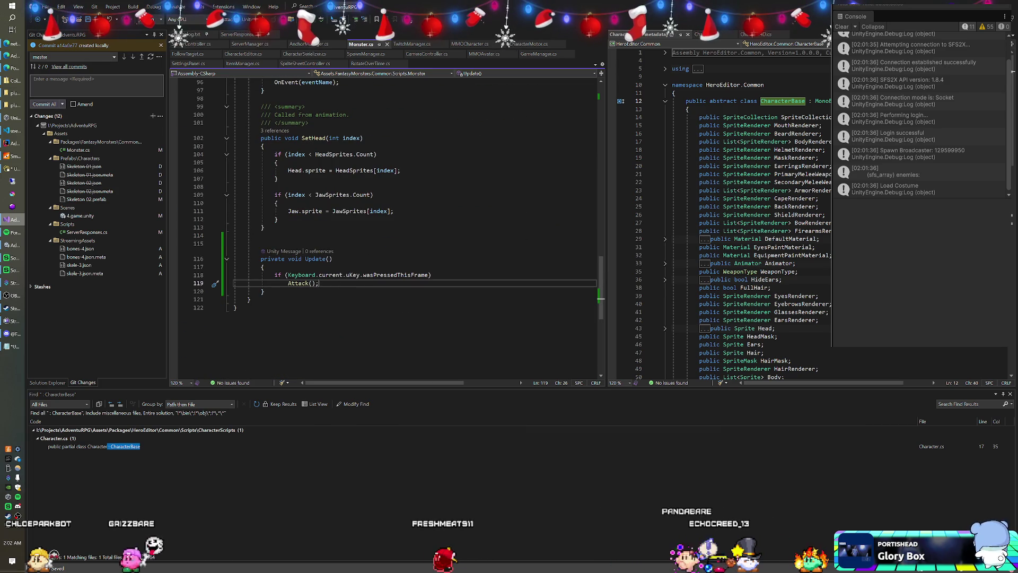
key(alt+Tab)
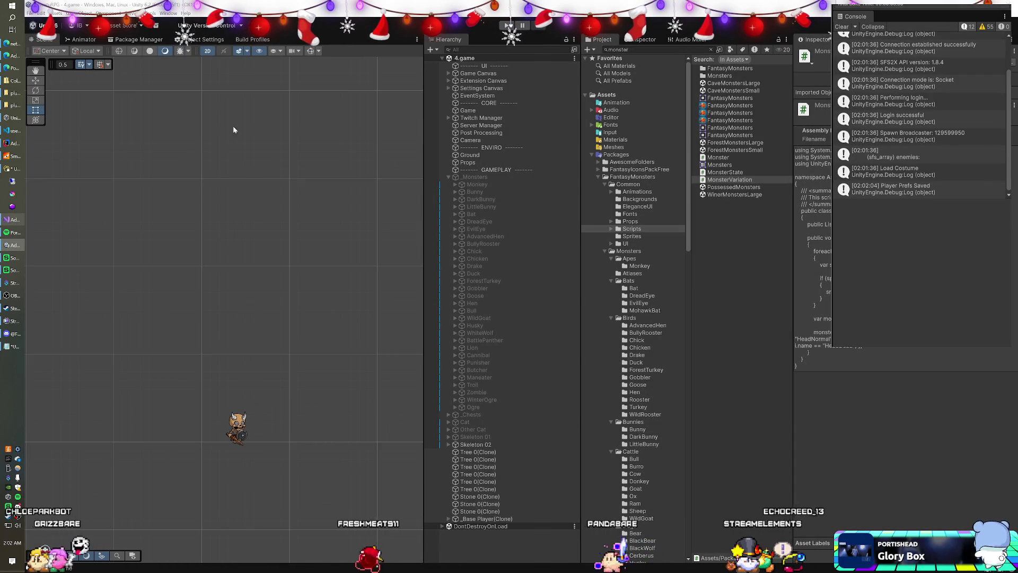
key(alt+Tab)
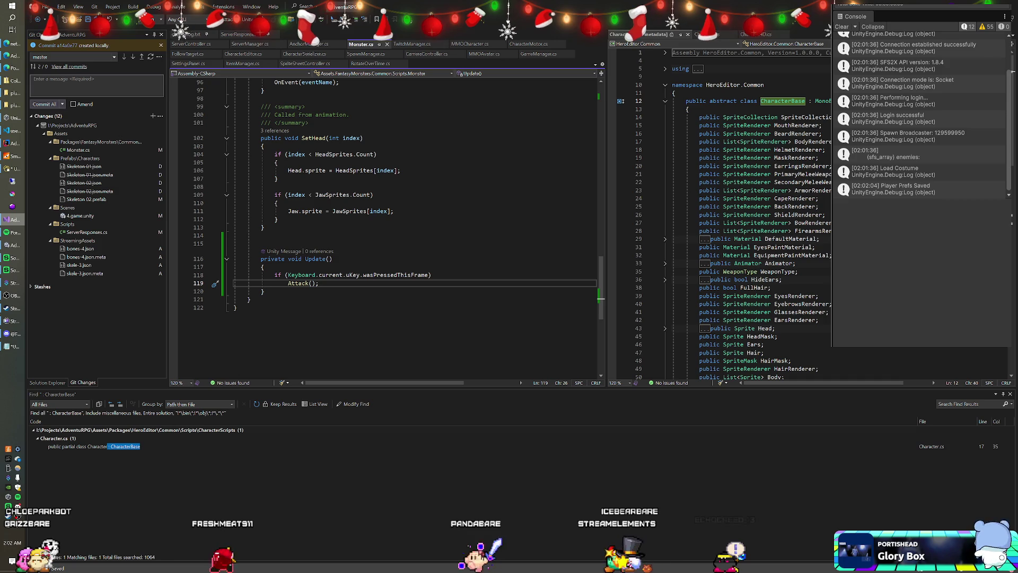
Step: Wrap Attack() in braces and add Debug.Log("Attack"); above it in Update
click(432, 274)
key(Return)
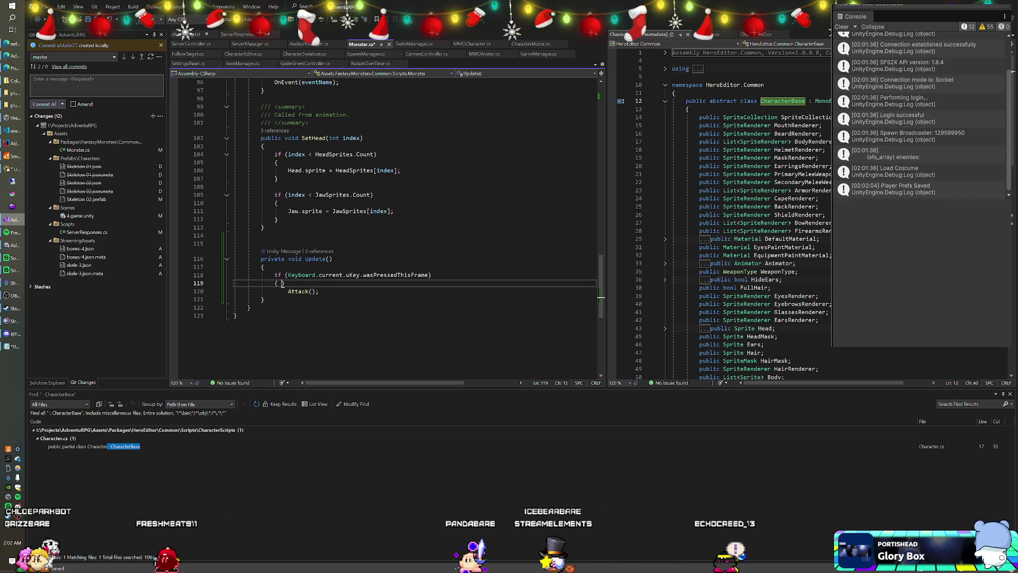
text(}Debug.Lo)
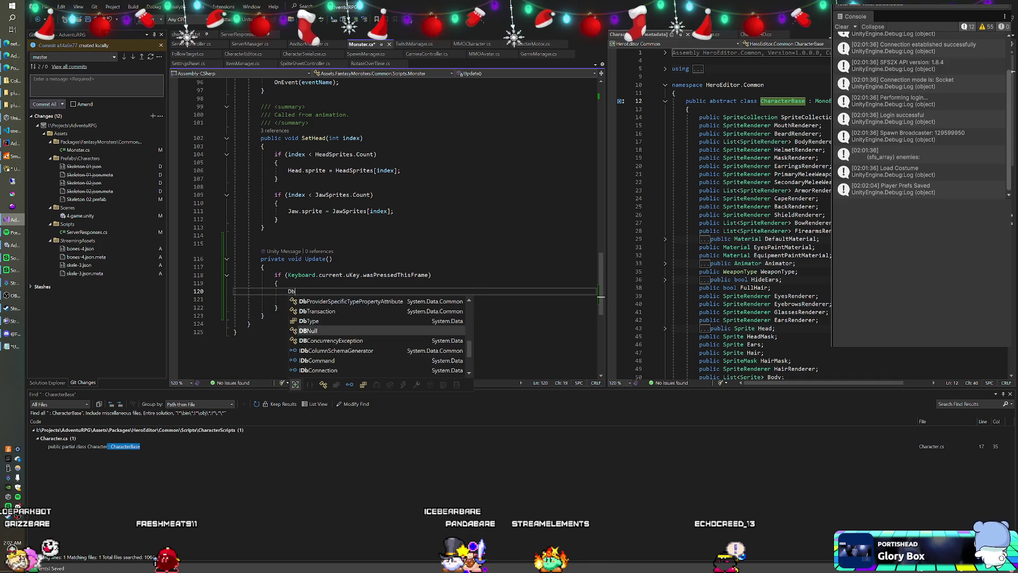
text(g("Att)
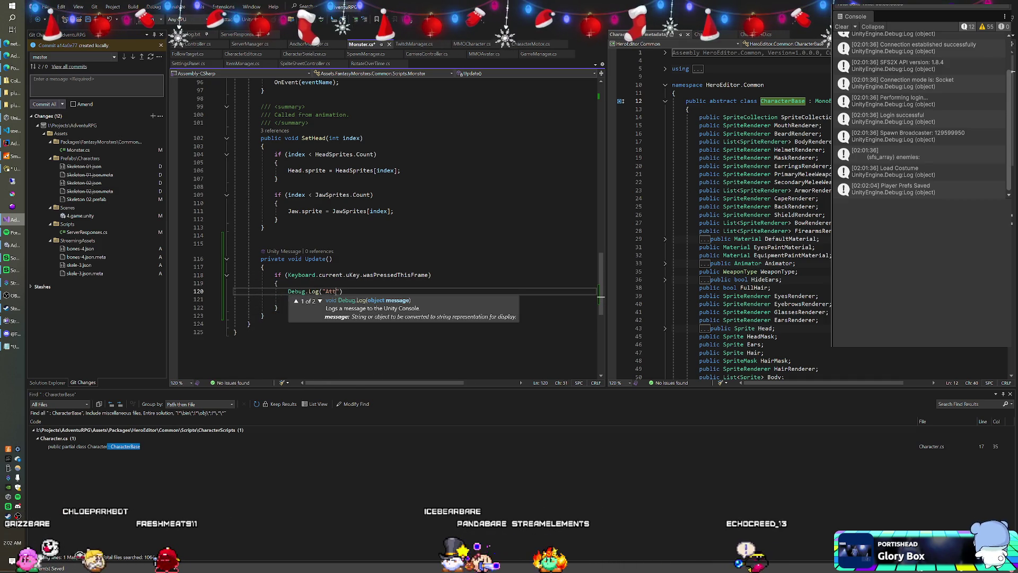
text();)
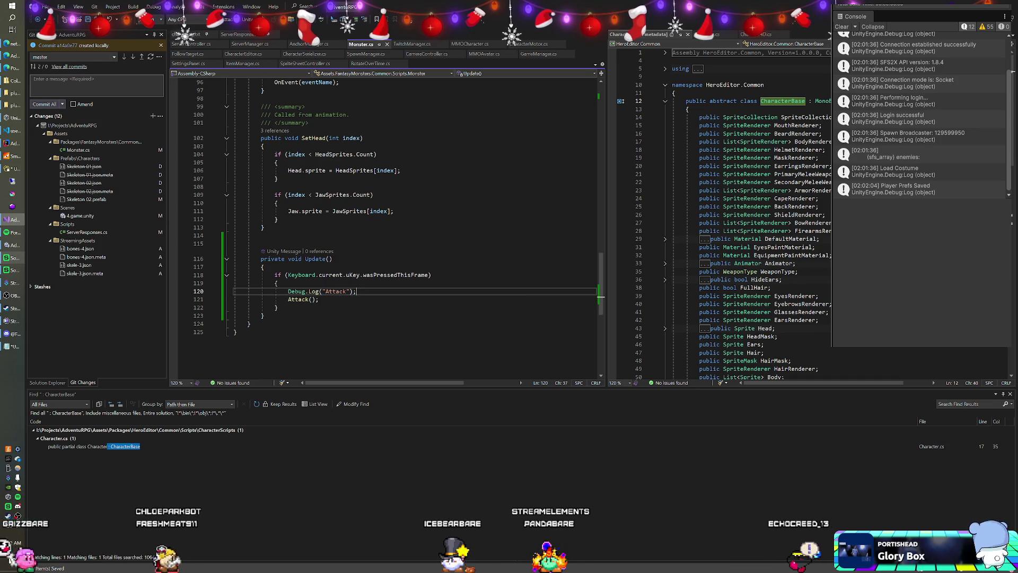
scroll(413, 228, up, 7)
scroll(382, 228, up, 6)
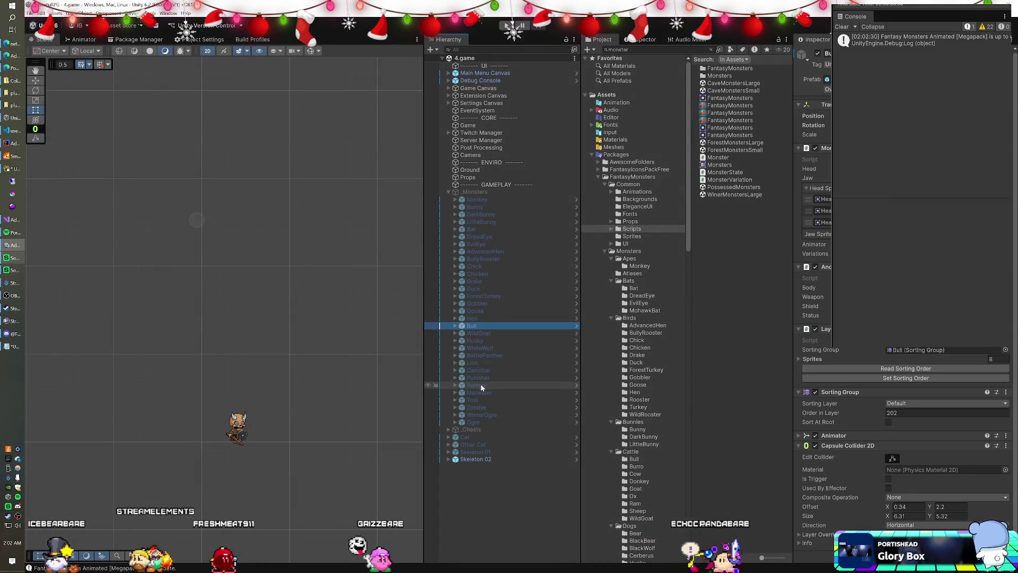
Step: Move Butcher from _Monsters to the scene root below Skeleton 02 and enter Play mode
drag(480, 386, 462, 489)
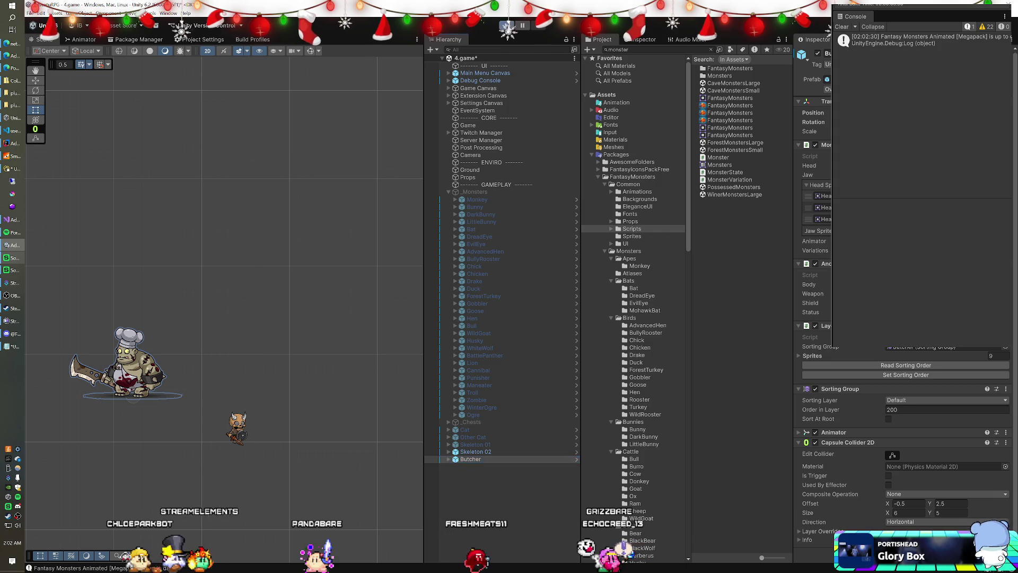
key(ctrl+p)
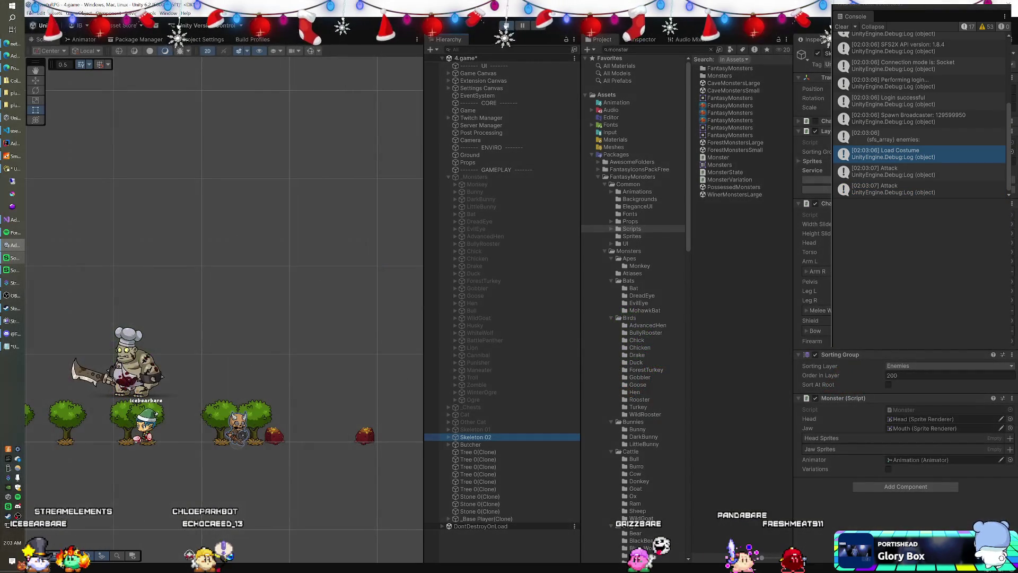
Step: Ping Skeleton 02's Animator reference to its Animation child and compare with Butcher's Body and Shadow children
click(943, 460)
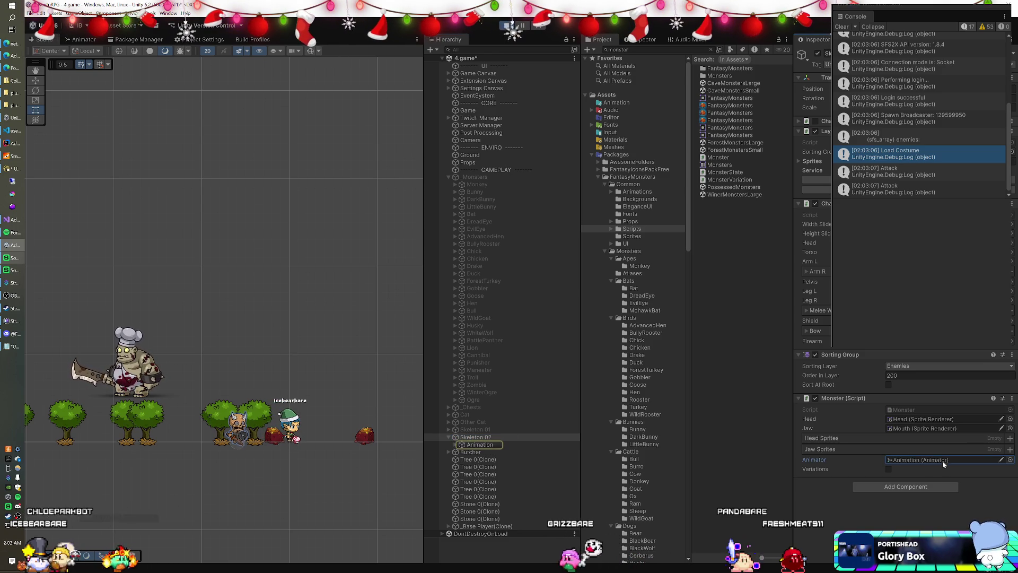
click(481, 444)
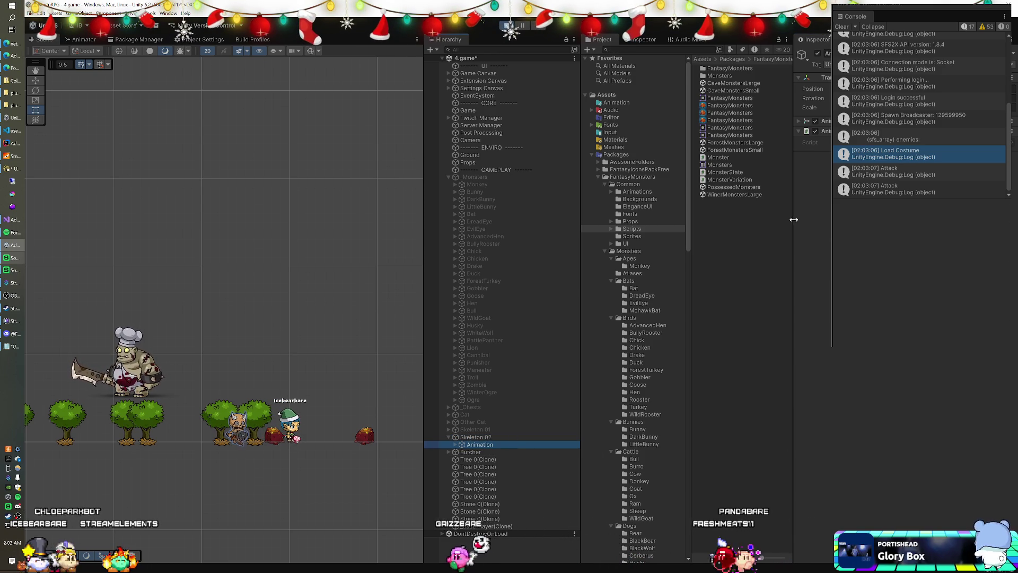
click(800, 121)
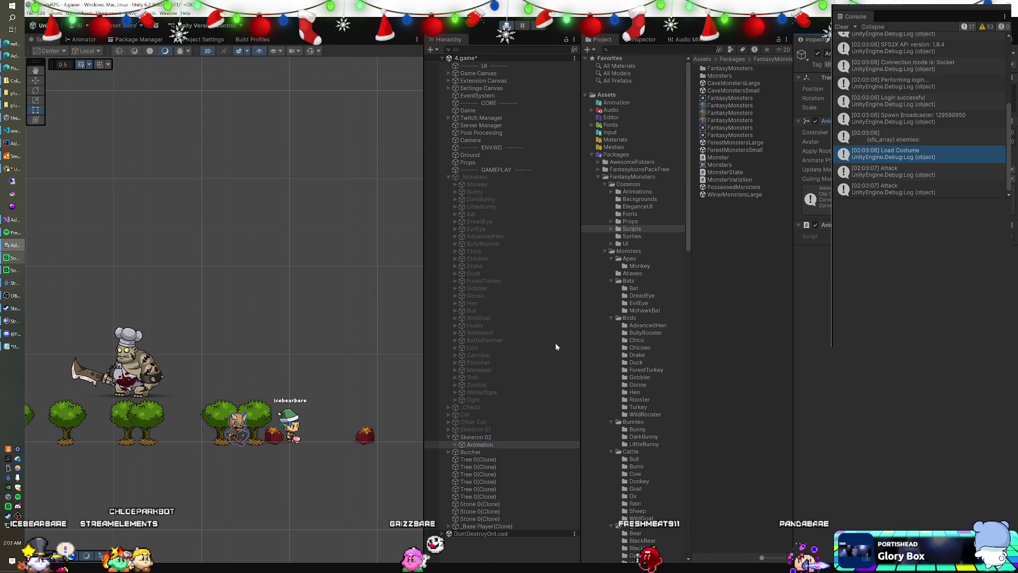
click(478, 451)
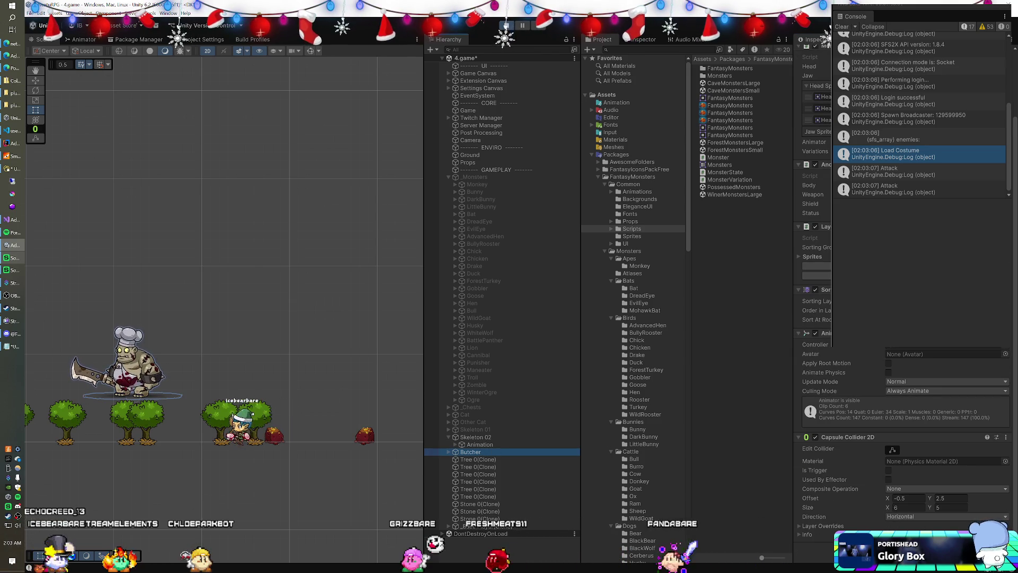
click(467, 445)
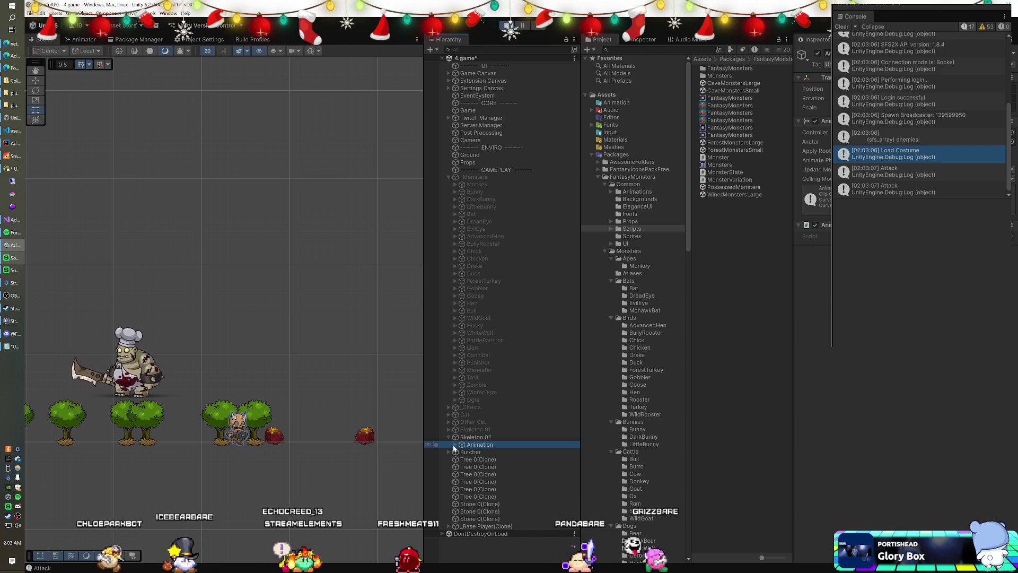
click(450, 450)
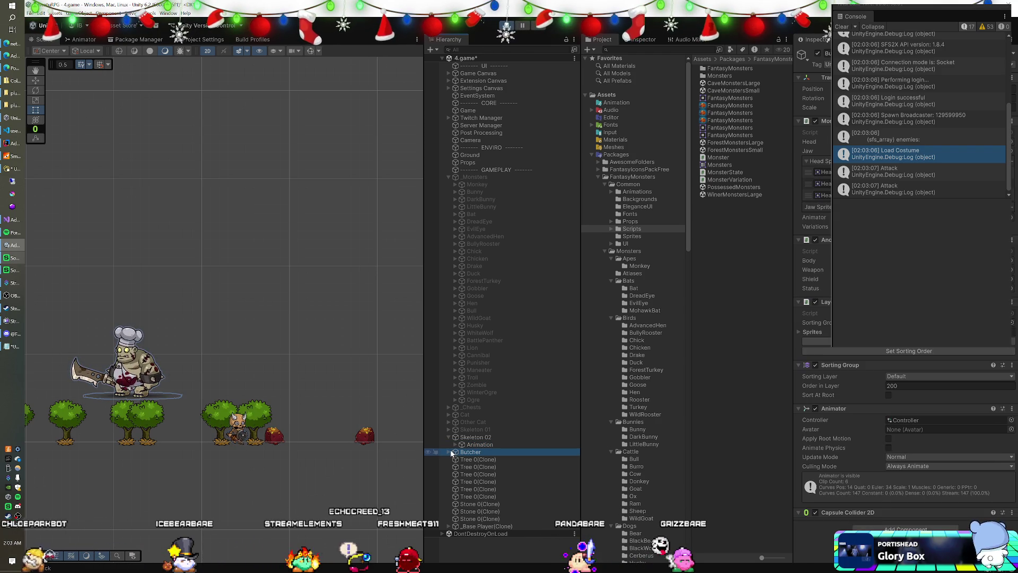
click(448, 452)
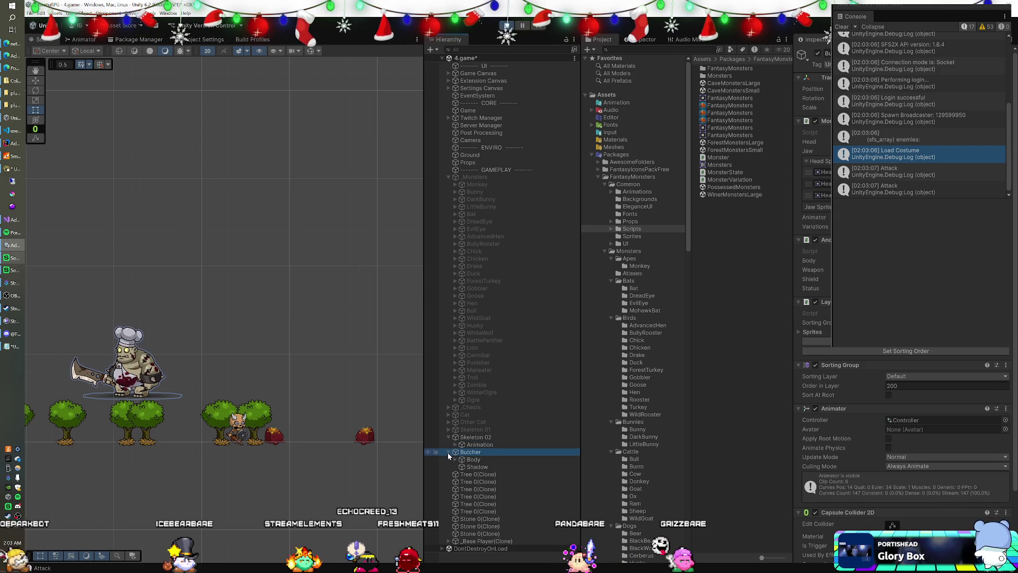
Step: Alternate between Skeleton 02 and its Animation child to compare their Animator components
click(480, 446)
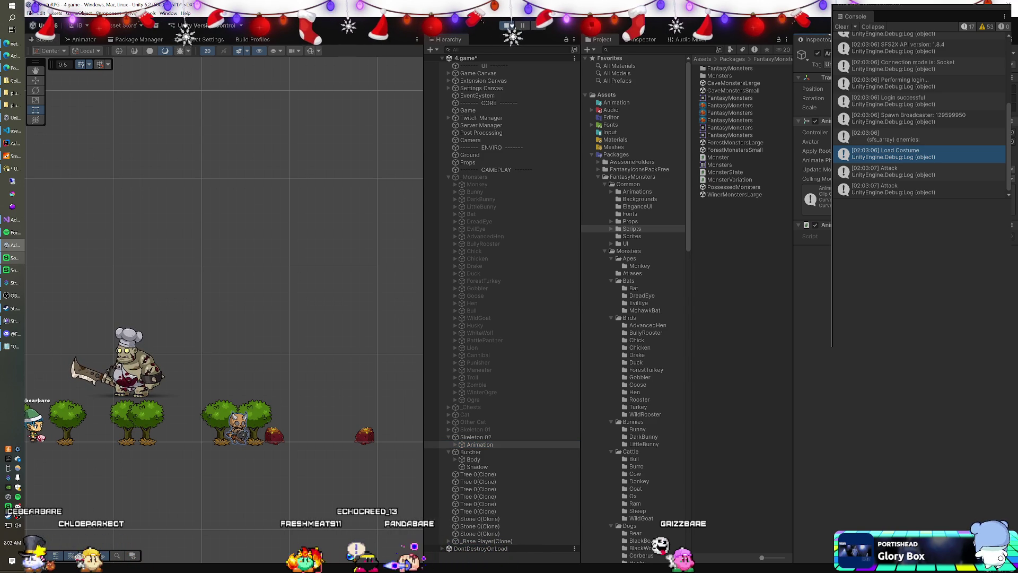
click(479, 437)
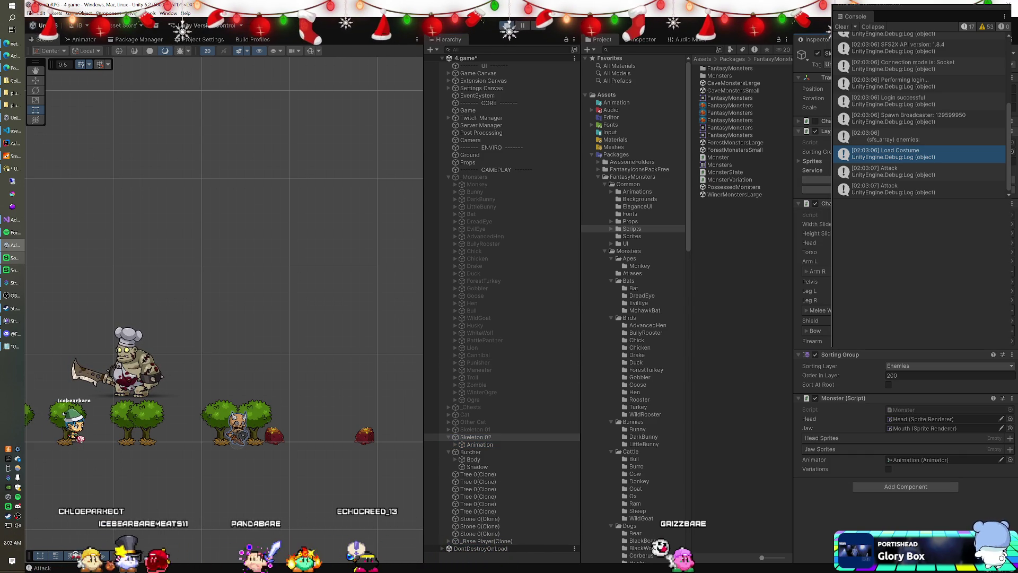
click(482, 444)
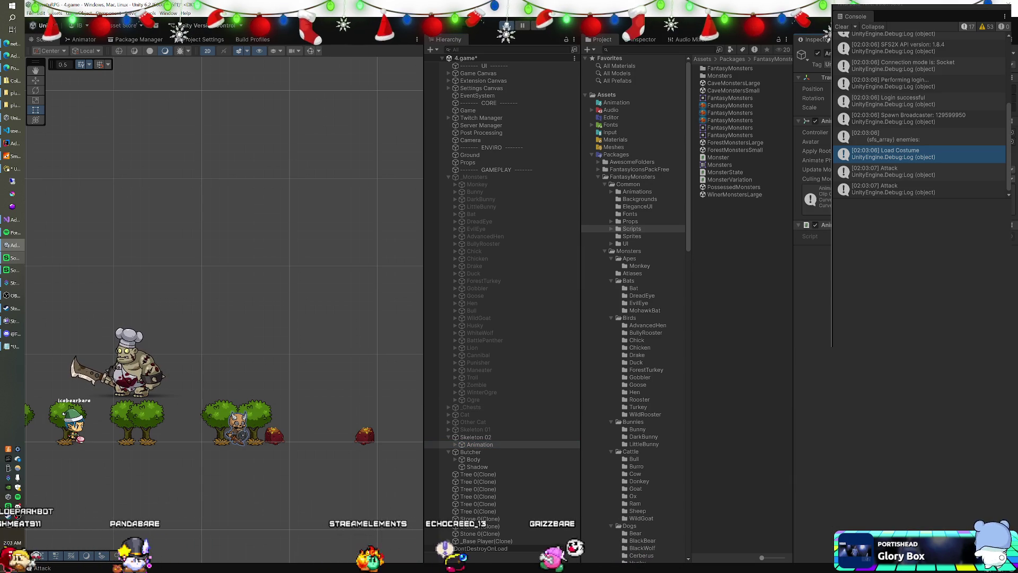
click(474, 436)
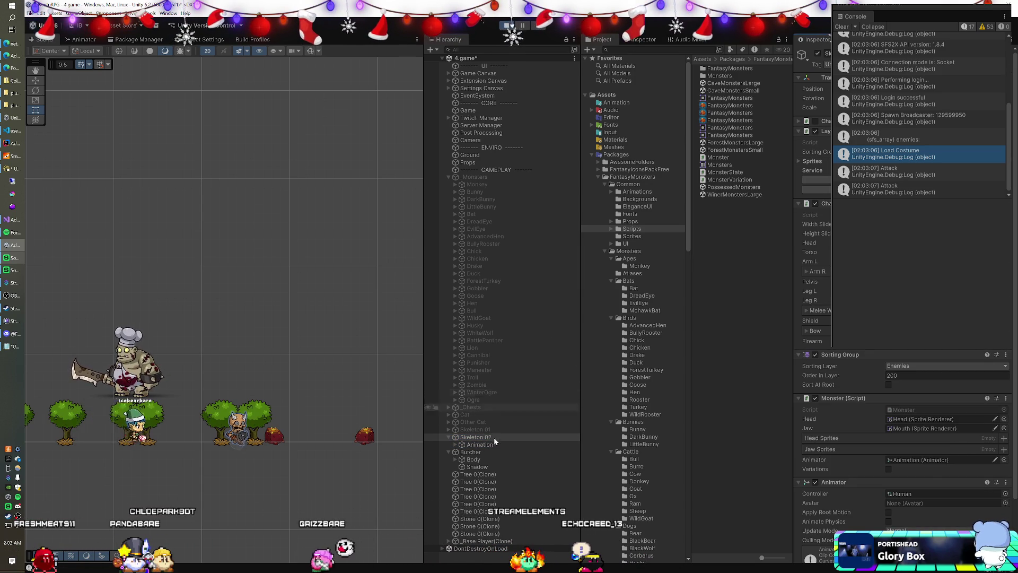
click(480, 445)
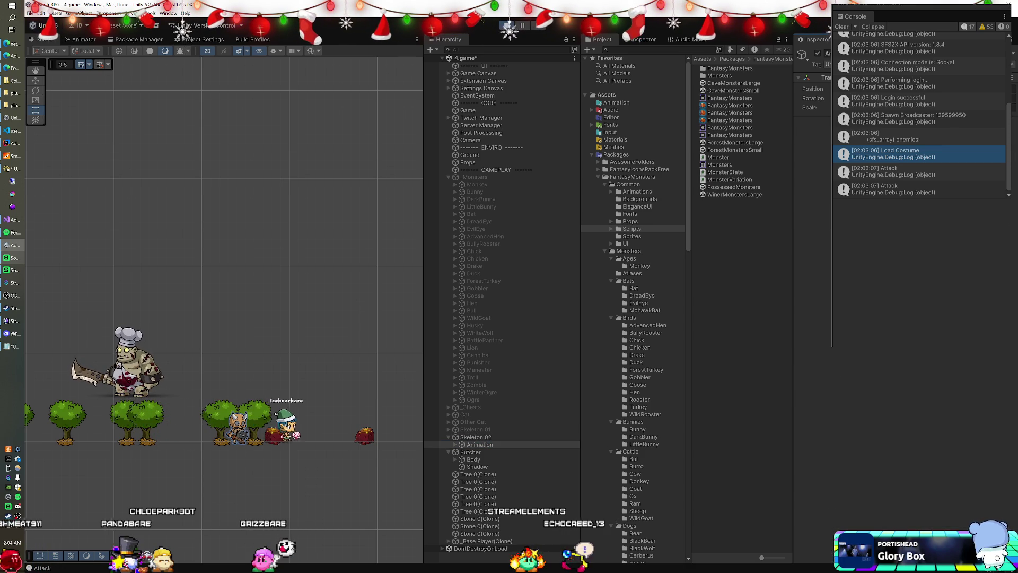
click(479, 437)
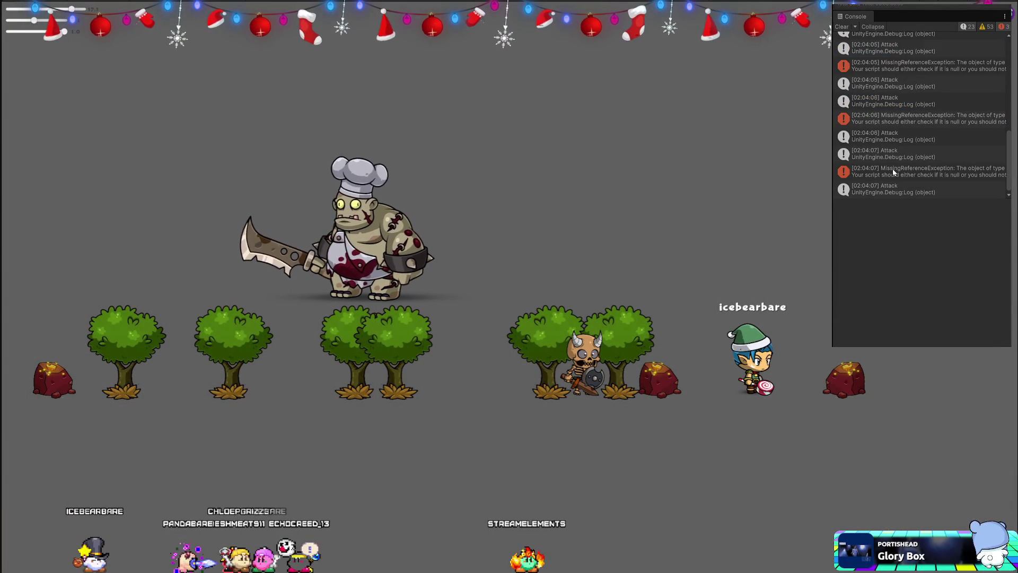
Step: Show the stack trace of the MissingReferenceException about the destroyed Animator
click(928, 172)
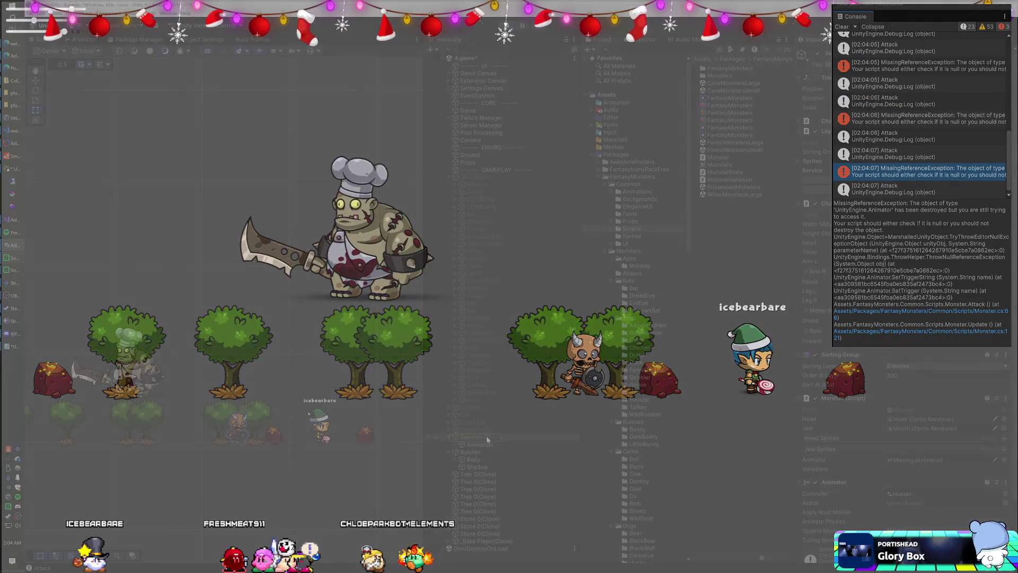
drag(487, 439, 902, 463)
scroll(930, 421, down, 3)
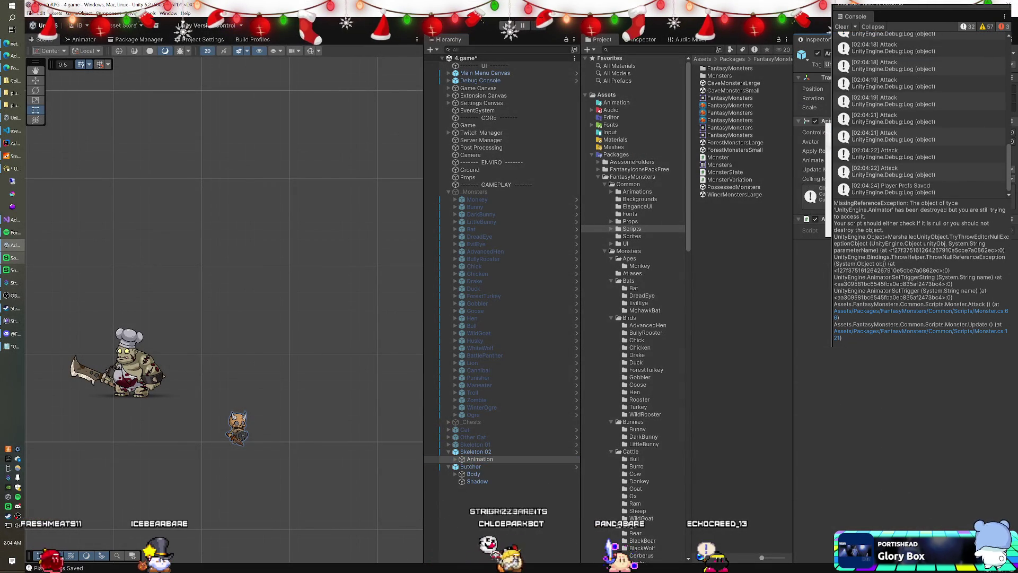
Step: Compare Skeleton 02 with its Animation child's Animator, then run the game to test it
click(499, 450)
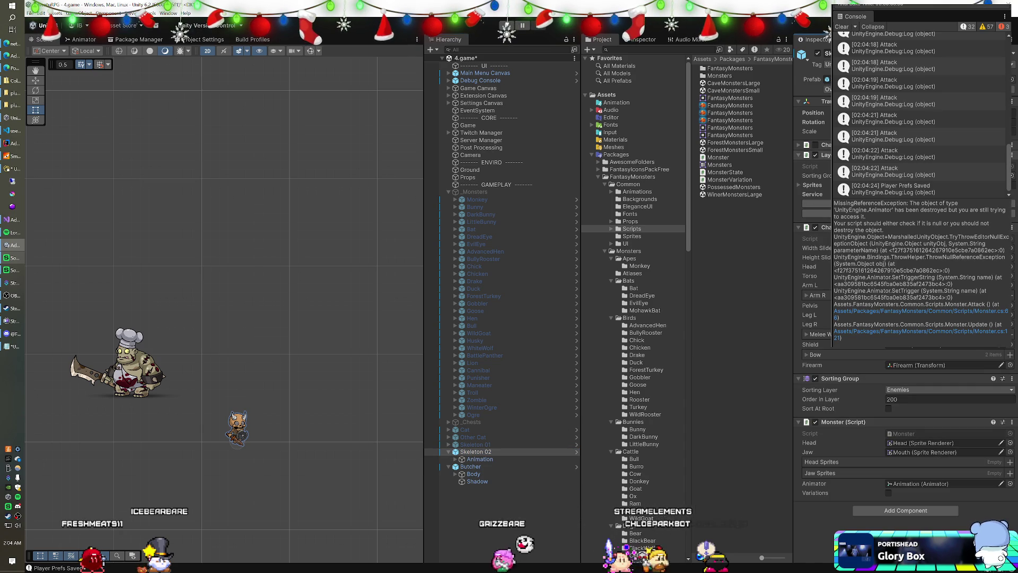
click(512, 458)
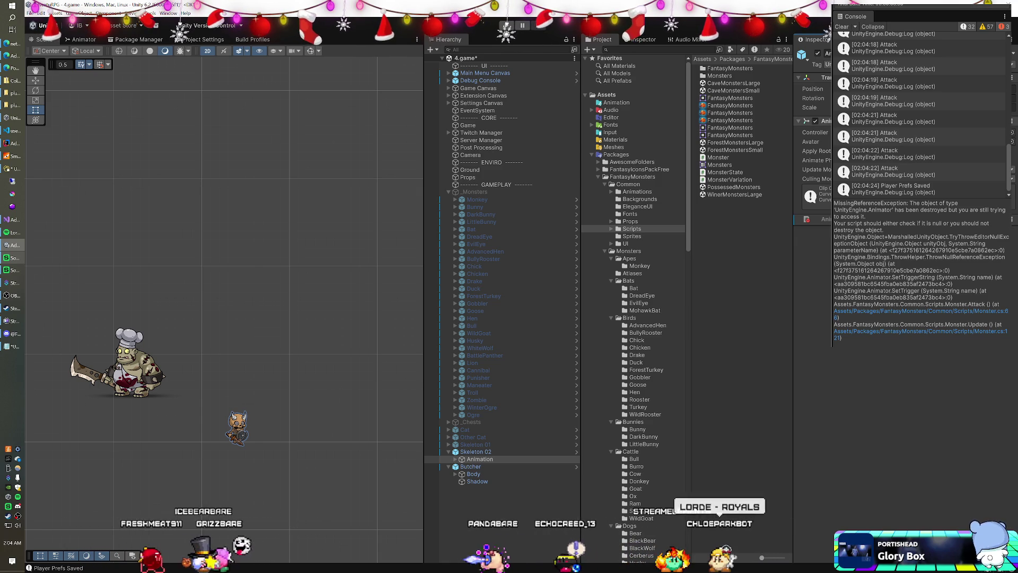
click(475, 451)
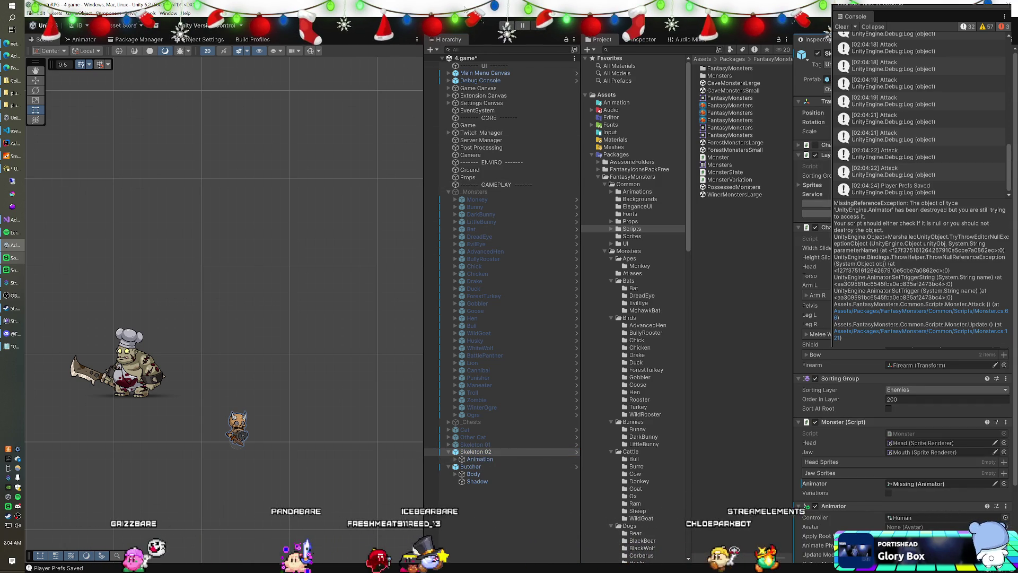
key(ctrl+p)
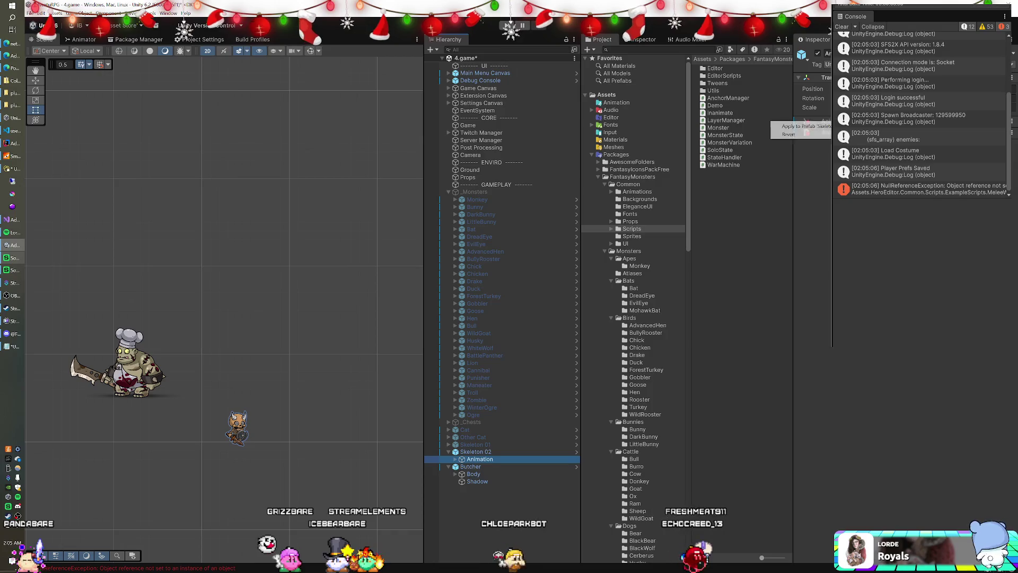
Step: Revert Skeleton 02's Animator override, then remove its Animator and Animation Events components
right_click(771, 123)
click(789, 134)
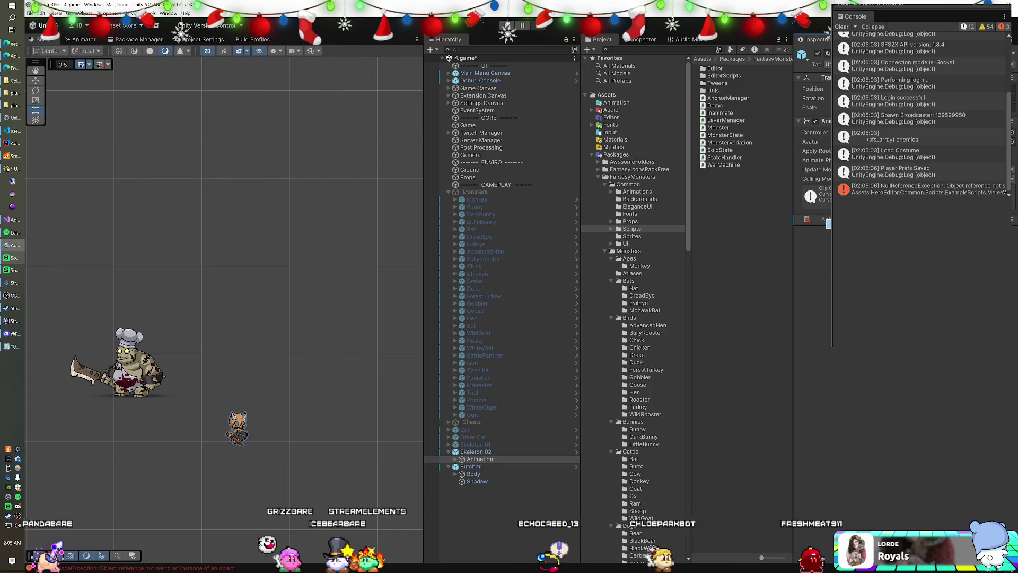
click(484, 452)
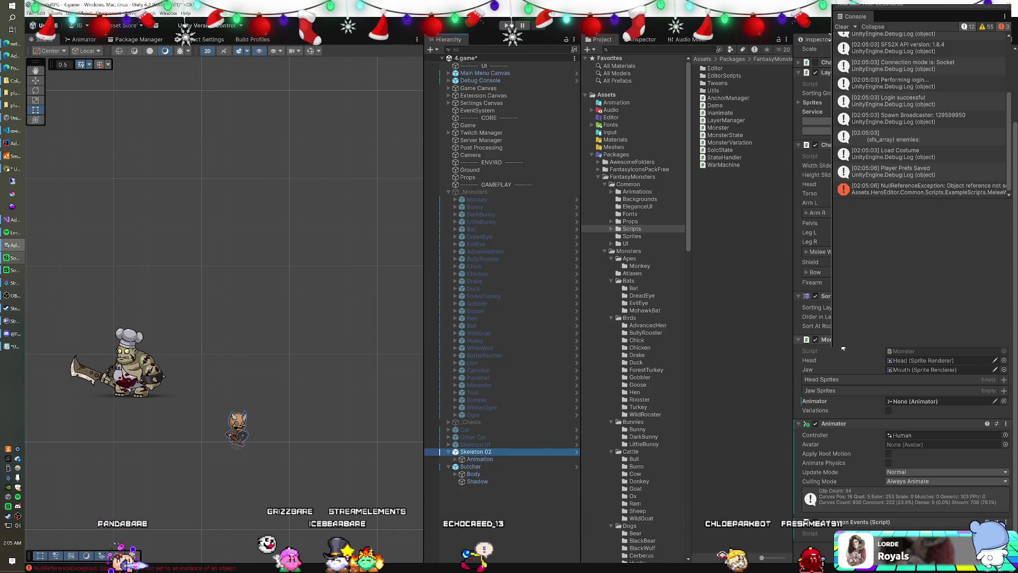
right_click(830, 426)
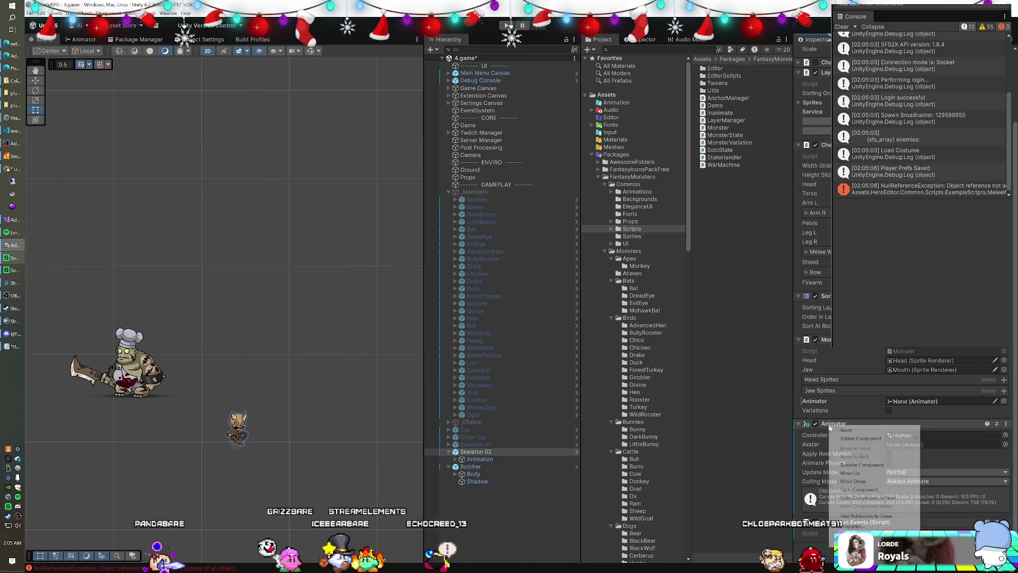
click(848, 464)
right_click(834, 505)
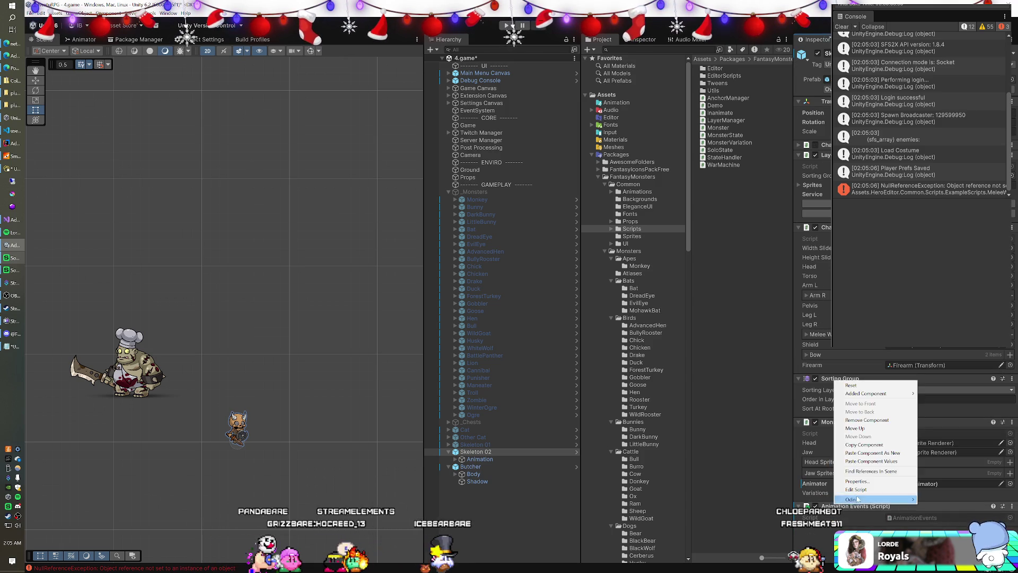
click(870, 419)
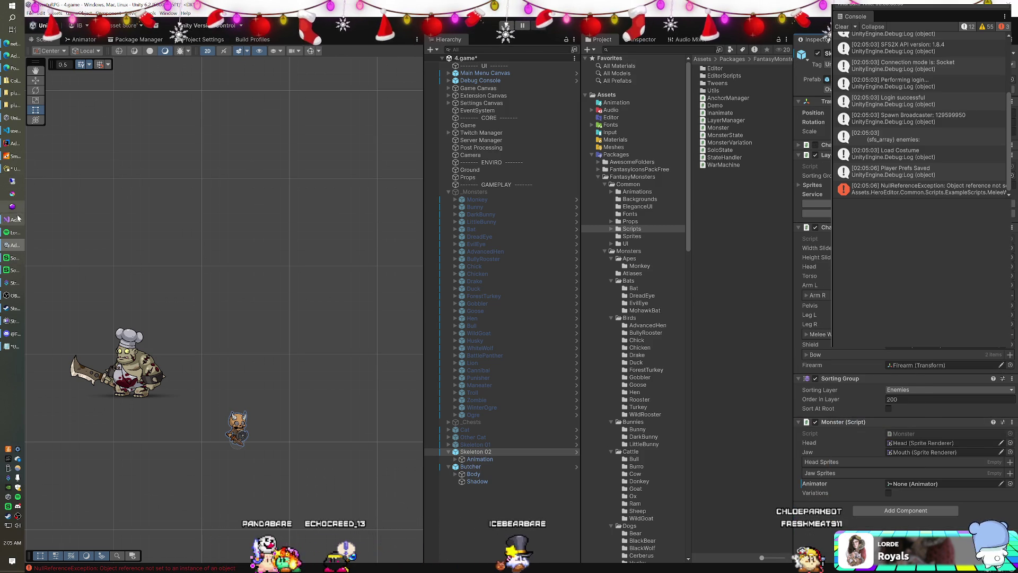
click(19, 215)
Step: Look over Monster.cs's Animator field and Awake method, then return to Unity
scroll(387, 228, up, 18)
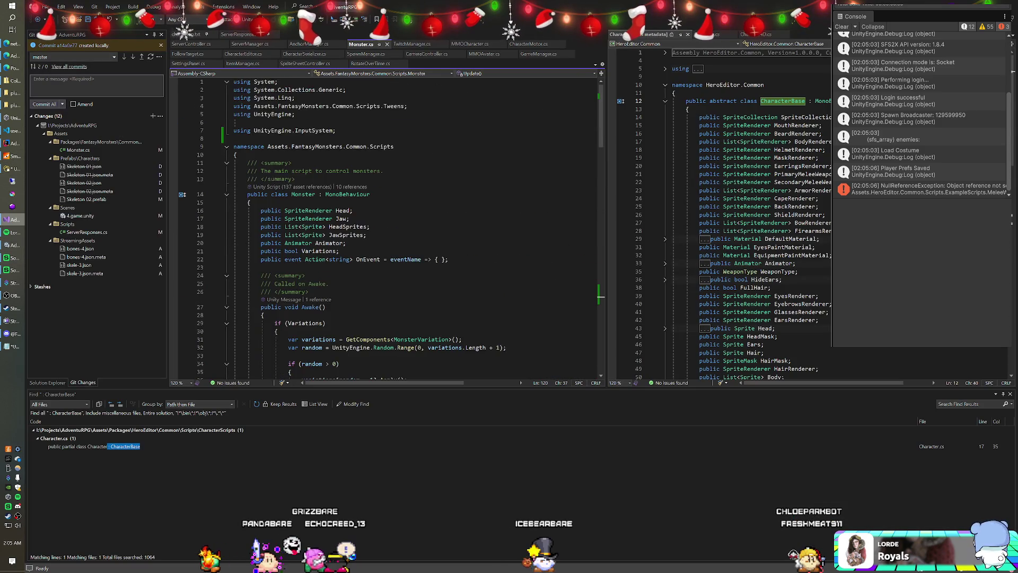
scroll(387, 228, down, 5)
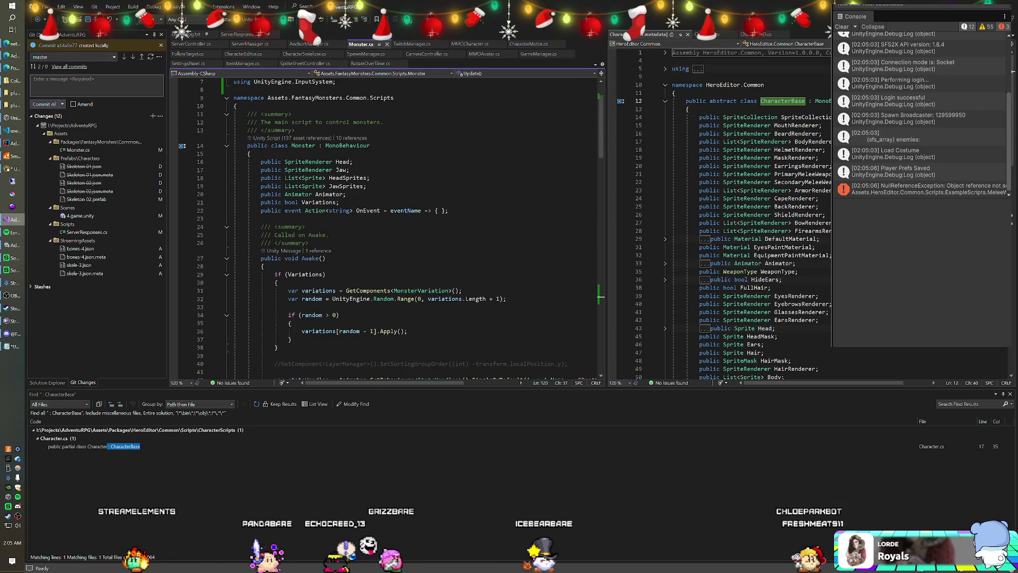
scroll(331, 197, up, 3)
scroll(331, 199, down, 1)
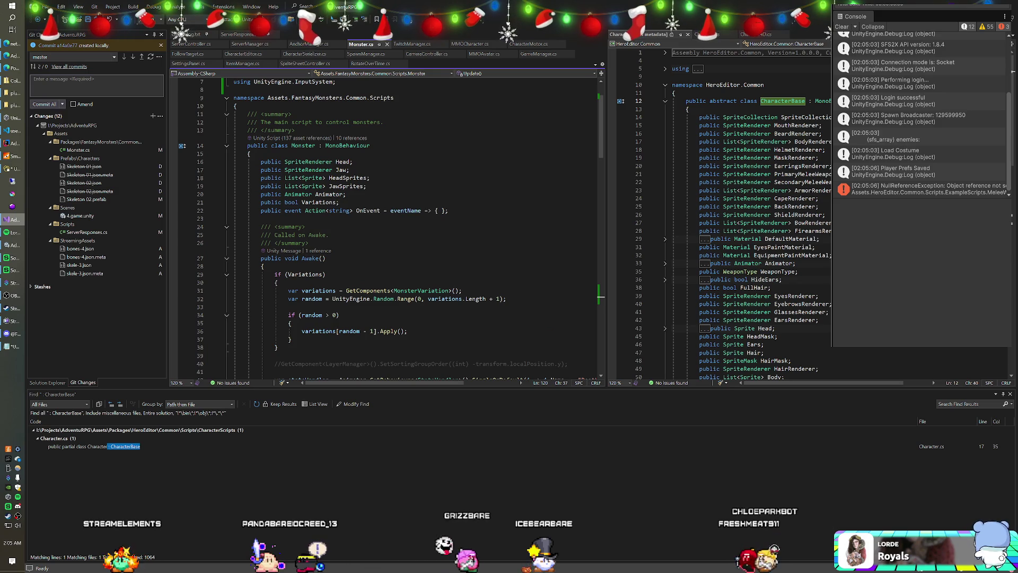
scroll(387, 228, down, 8)
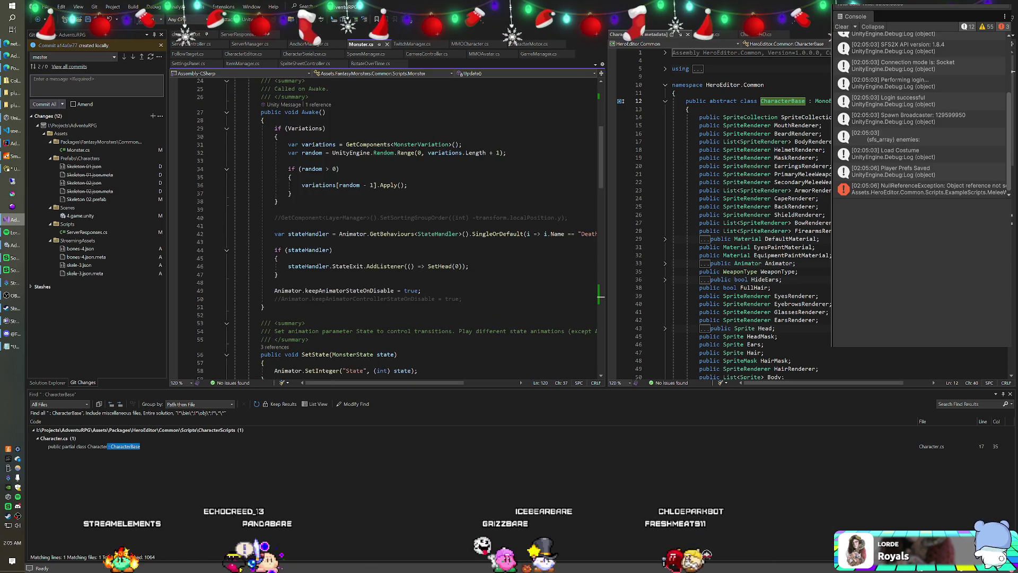
key(alt+Tab)
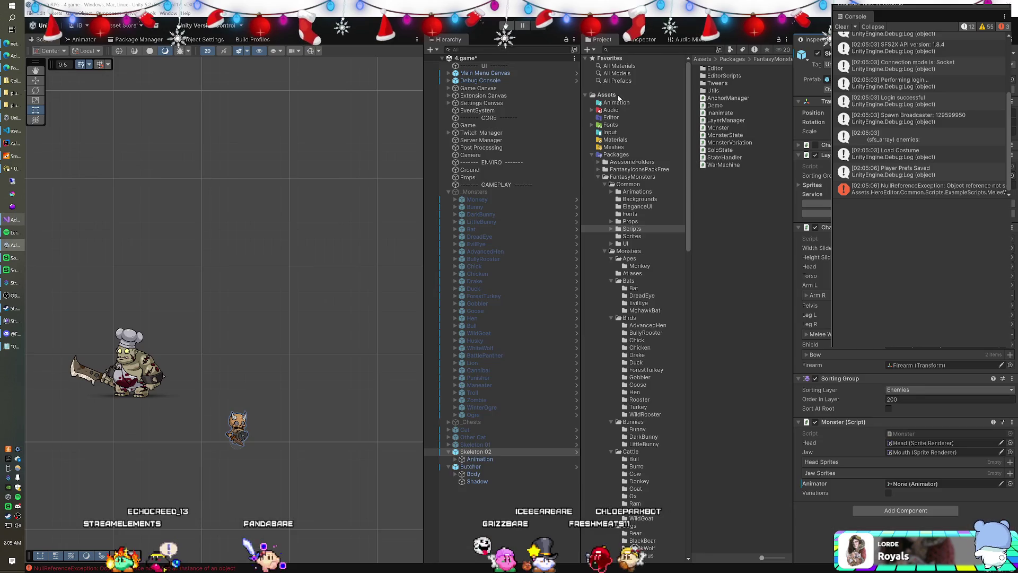
Step: Assign the Animation child to the Monster script's Animator field, run the game, and view Butcher's Giant controller
mouse_move(495, 455)
mouse_down()
mouse_move(482, 460)
mouse_move(855, 483)
mouse_up()
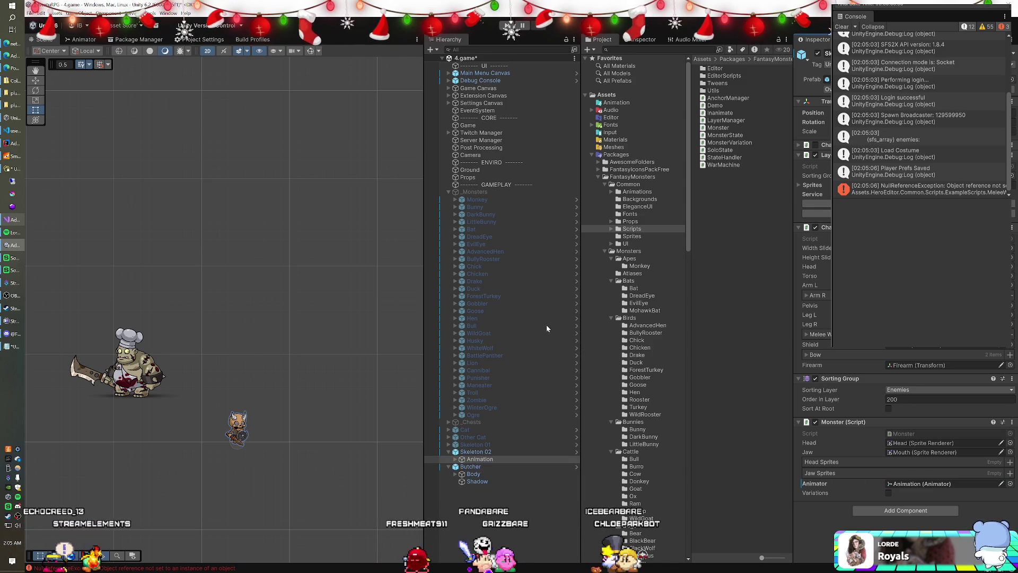
click(506, 25)
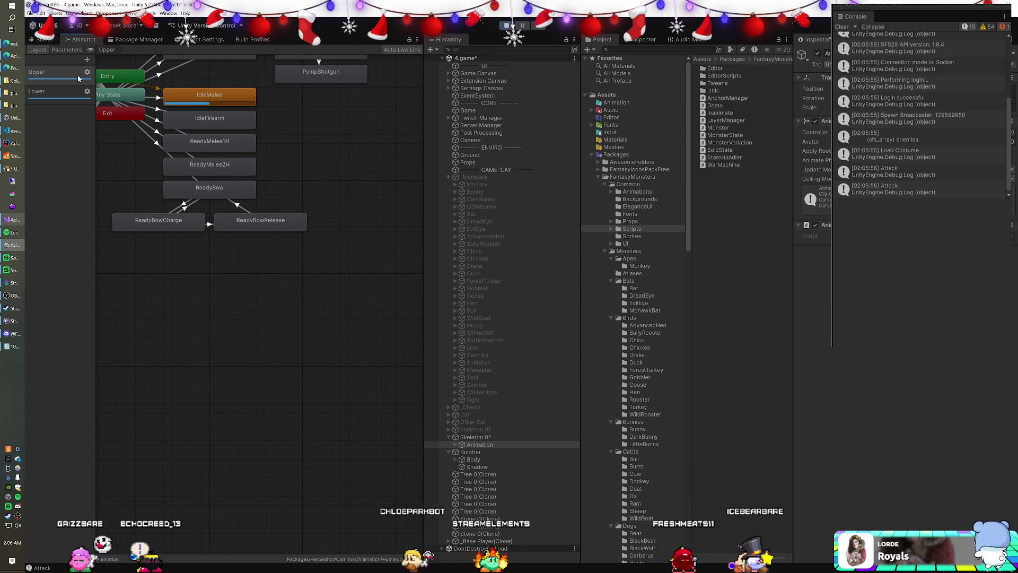
click(470, 453)
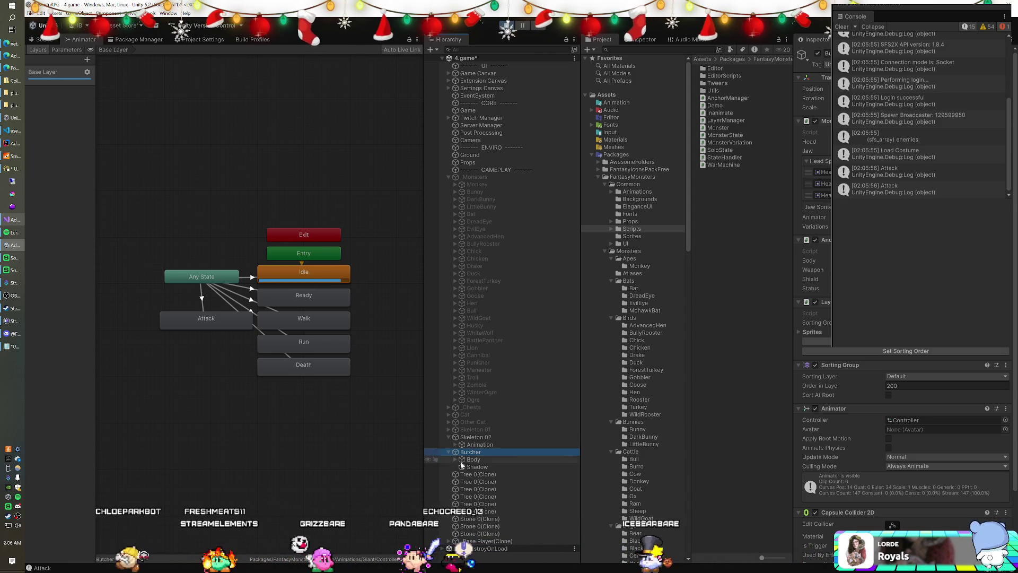
Step: Expand both monsters' Body hierarchies and compare animator graphs, ending on Human's Upper layer
click(455, 444)
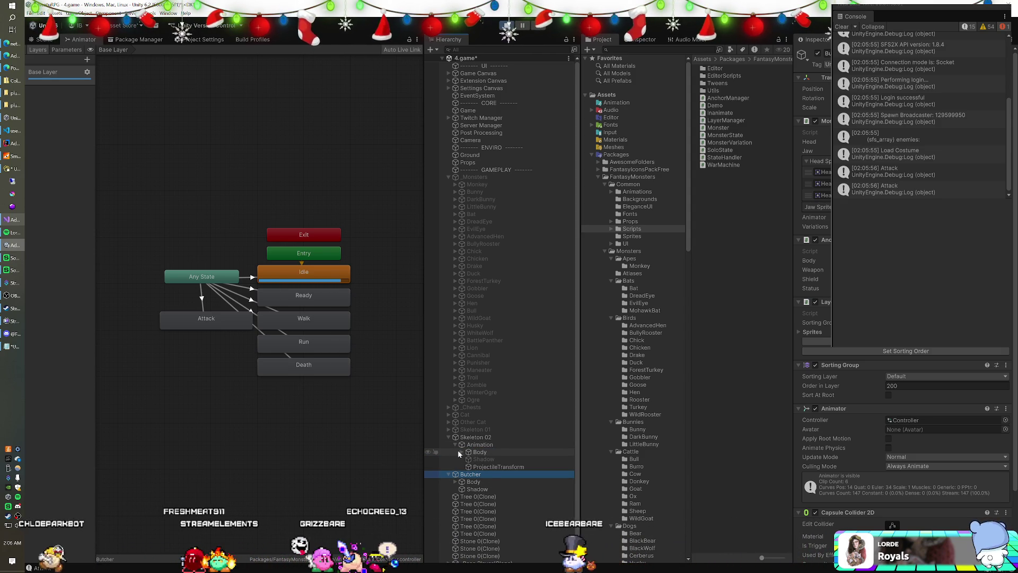
click(461, 453)
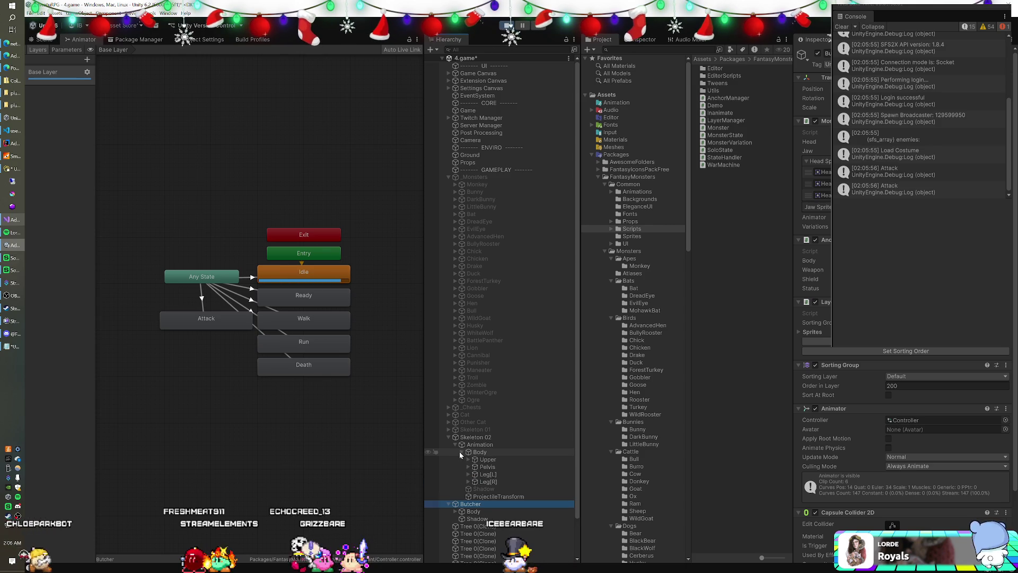
scroll(486, 446, down, 2)
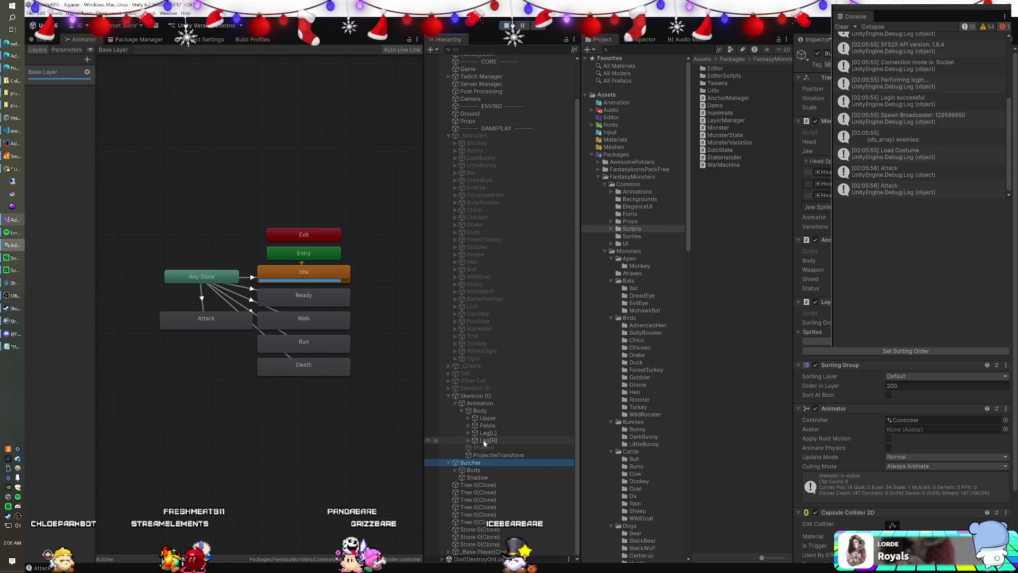
click(455, 469)
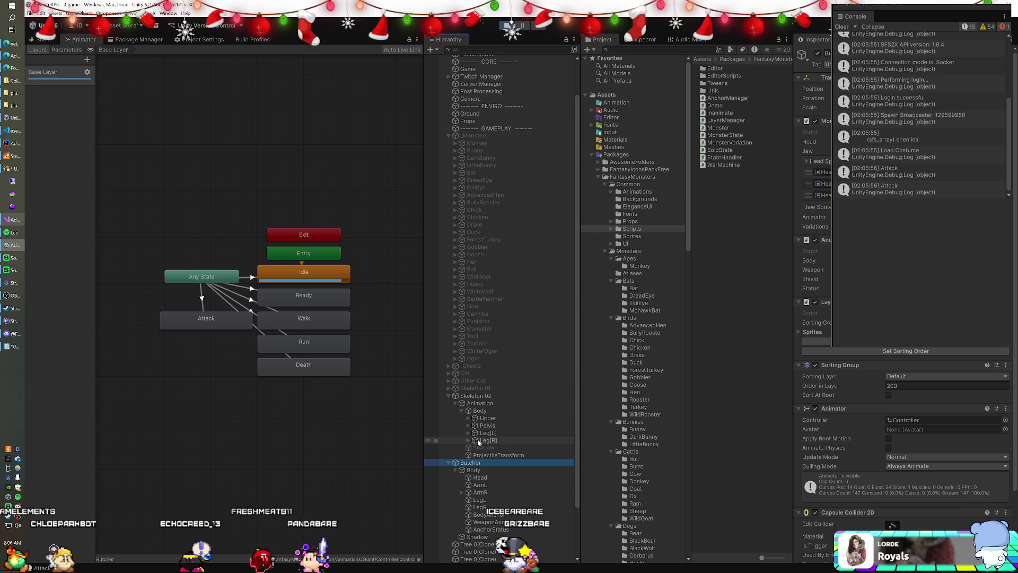
scroll(482, 448, down, 3)
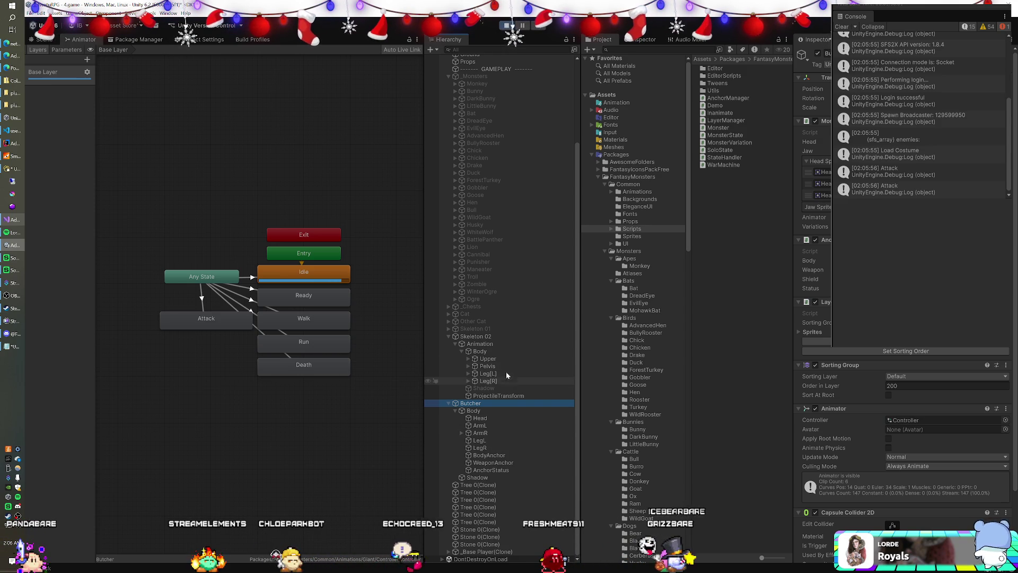
click(498, 343)
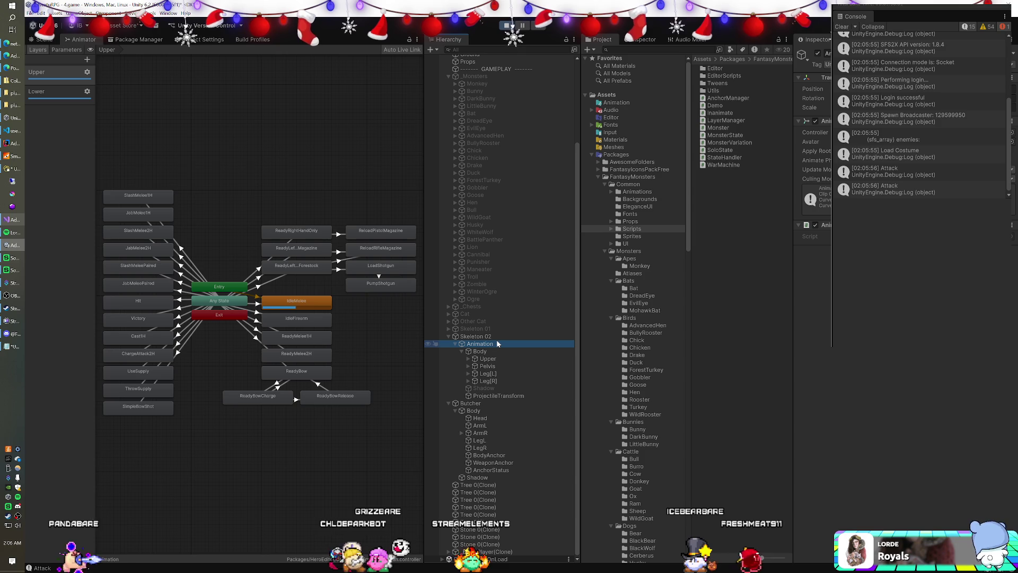
click(485, 403)
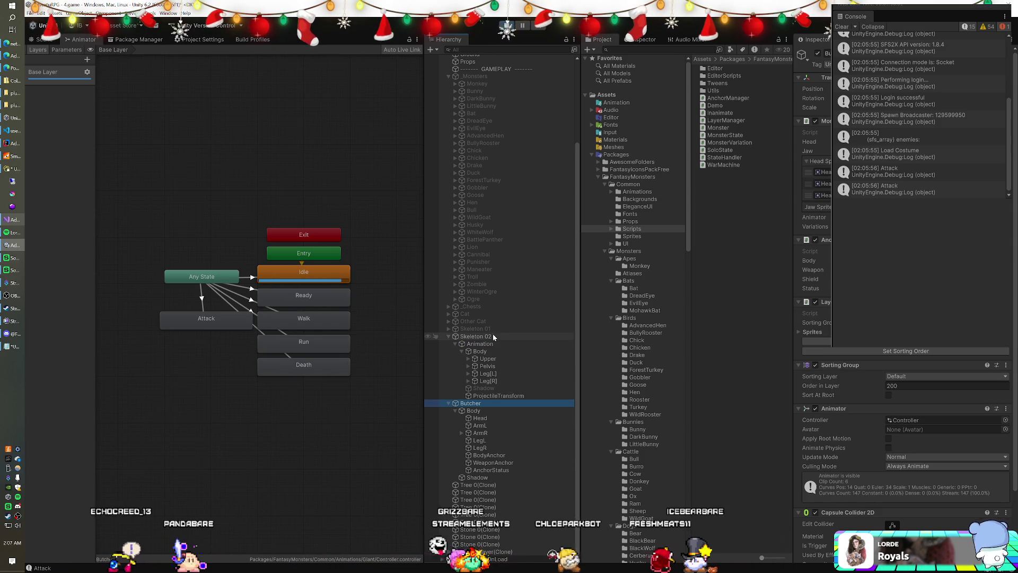
click(482, 344)
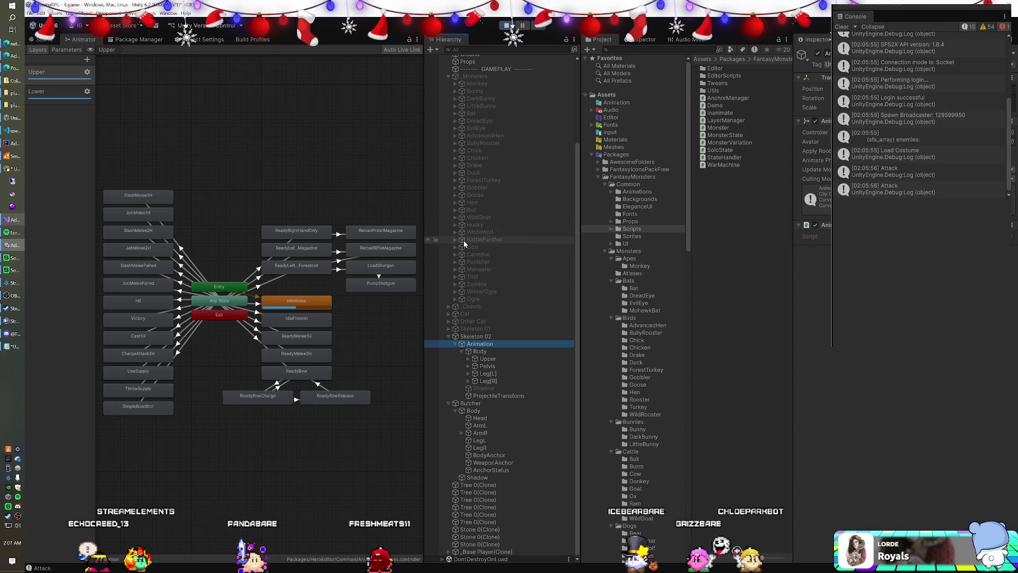
scroll(466, 241, up, 5)
scroll(465, 244, down, 5)
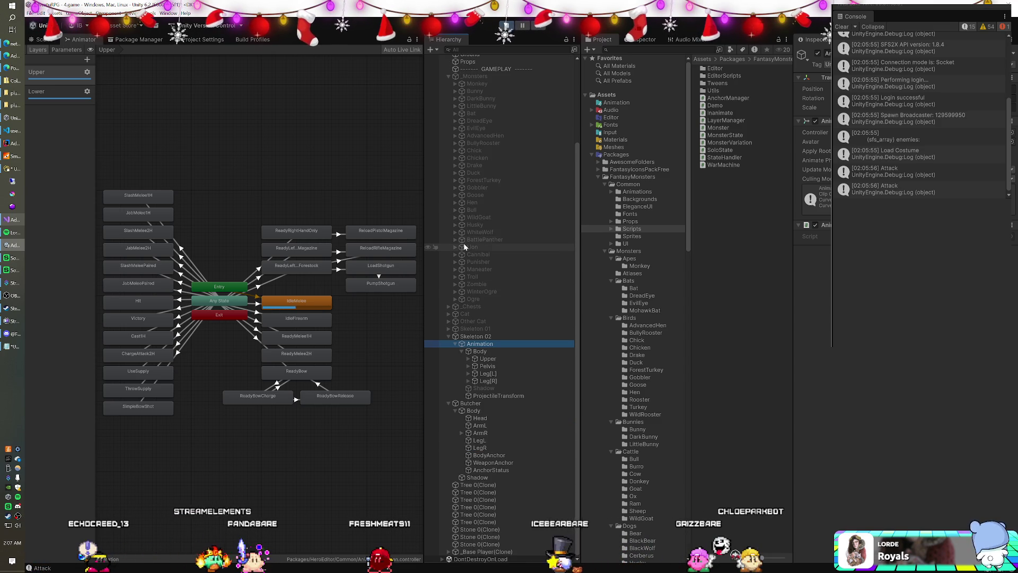
click(480, 551)
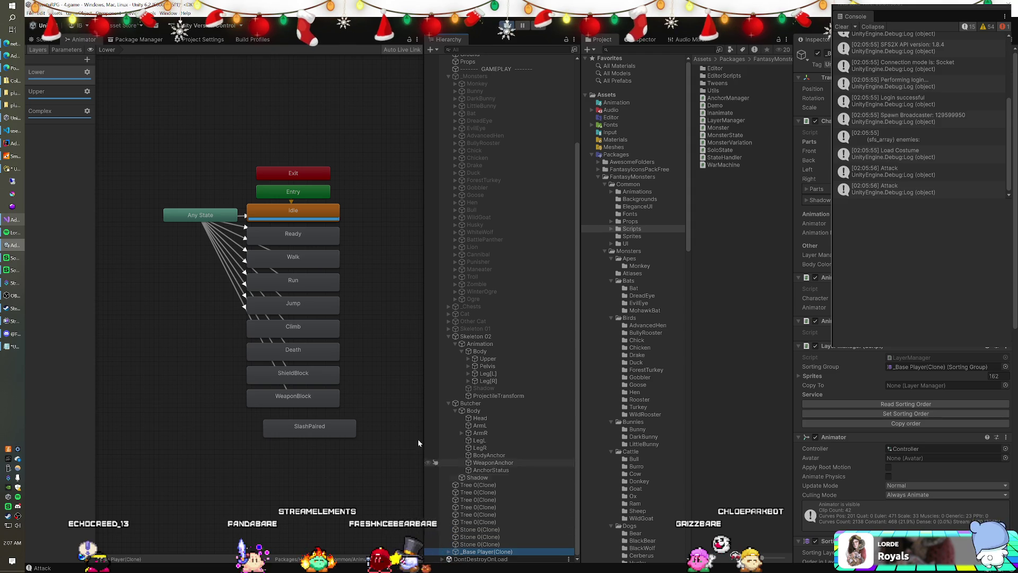
click(52, 90)
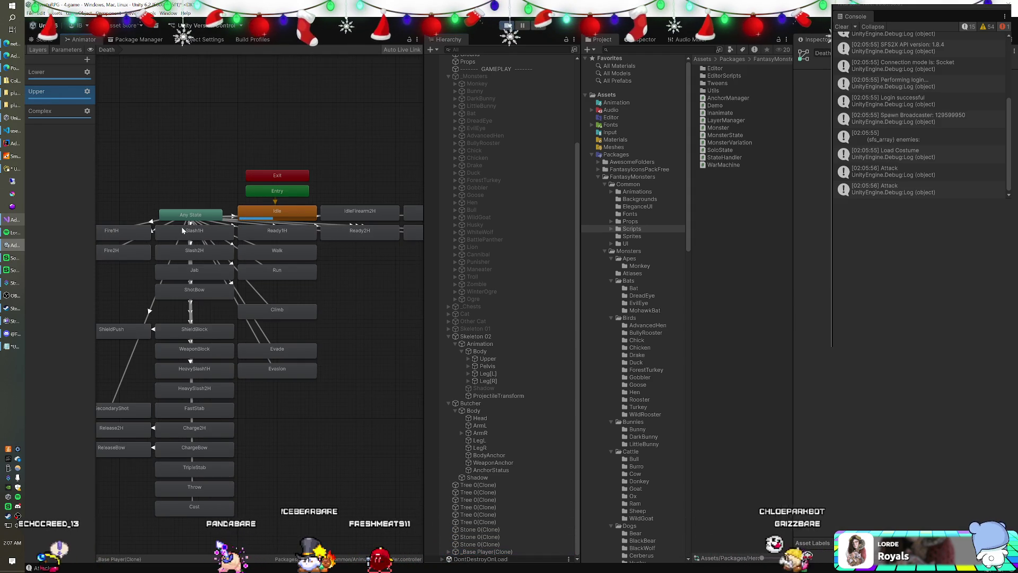
scroll(231, 228, down, 2)
drag(222, 245, 202, 246)
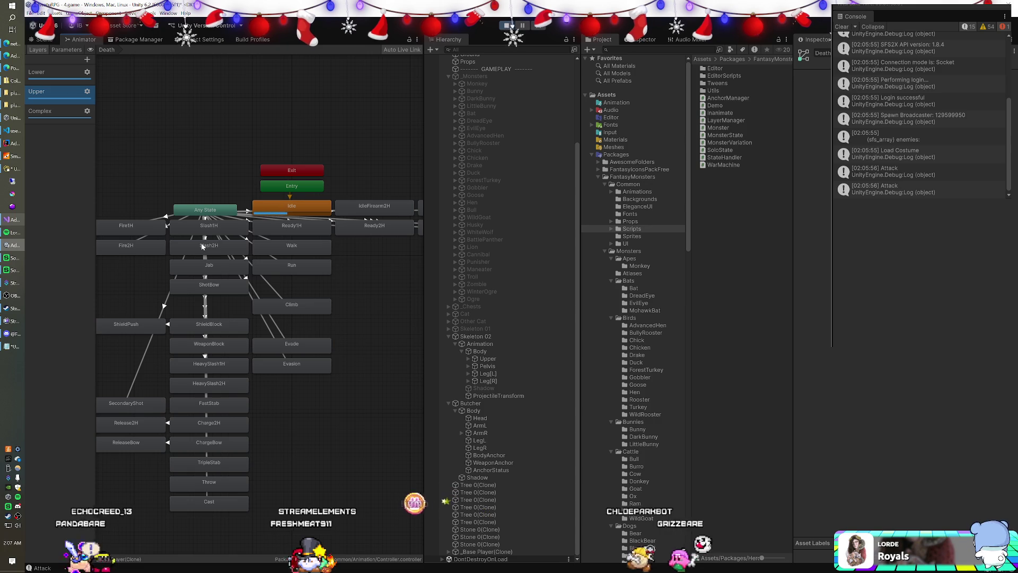
mouse_move(227, 293)
mouse_down()
mouse_move(250, 272)
mouse_move(184, 264)
mouse_up()
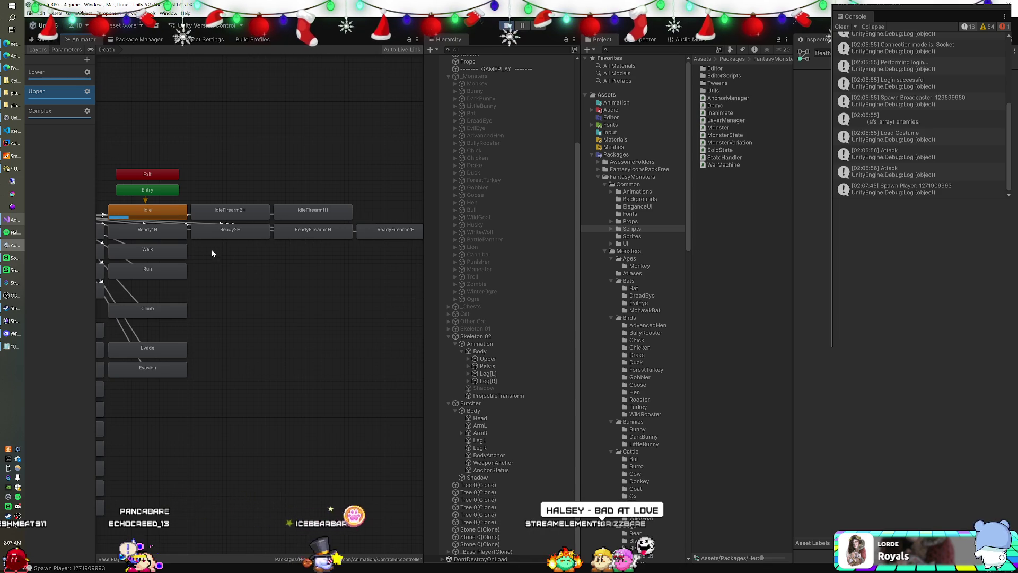
mouse_move(238, 214)
mouse_down()
mouse_move(279, 246)
mouse_move(316, 244)
mouse_up()
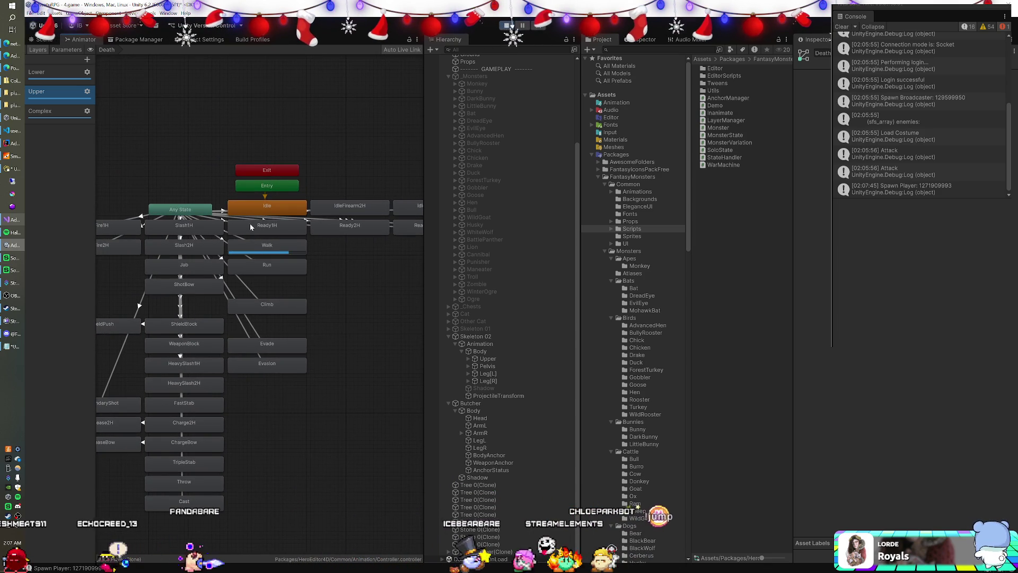
drag(249, 222, 324, 214)
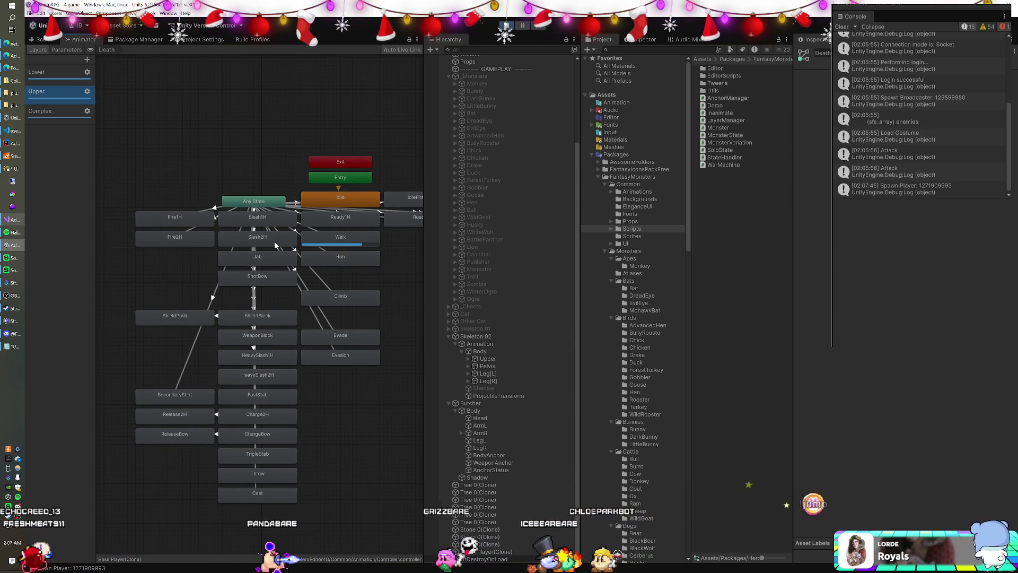
drag(275, 242, 205, 246)
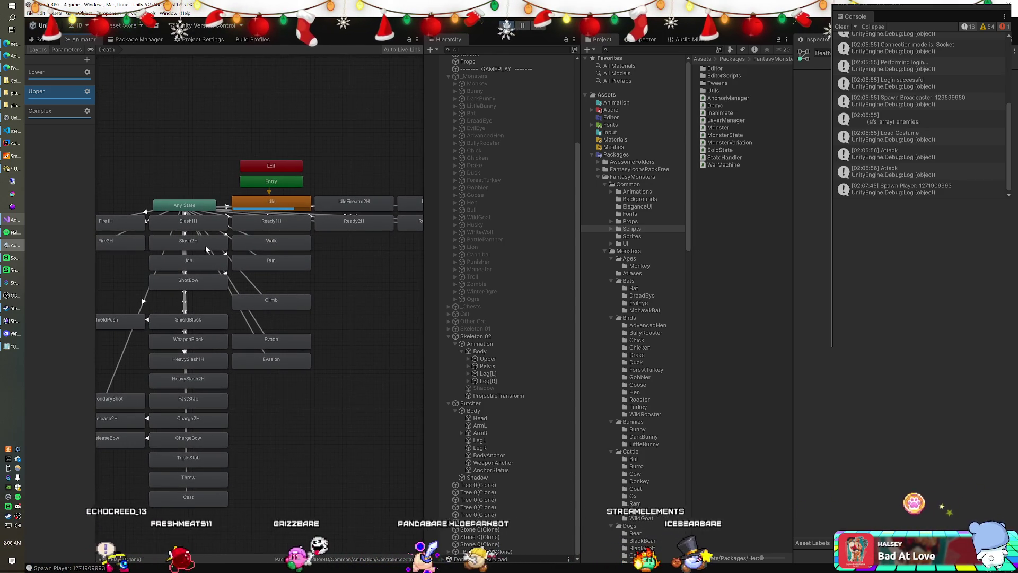
click(175, 374)
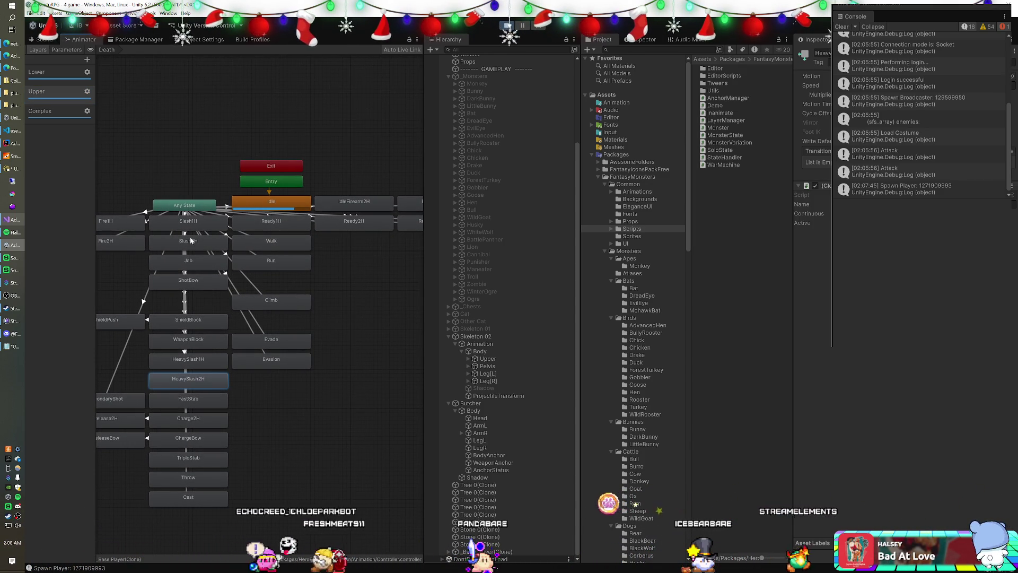
click(51, 118)
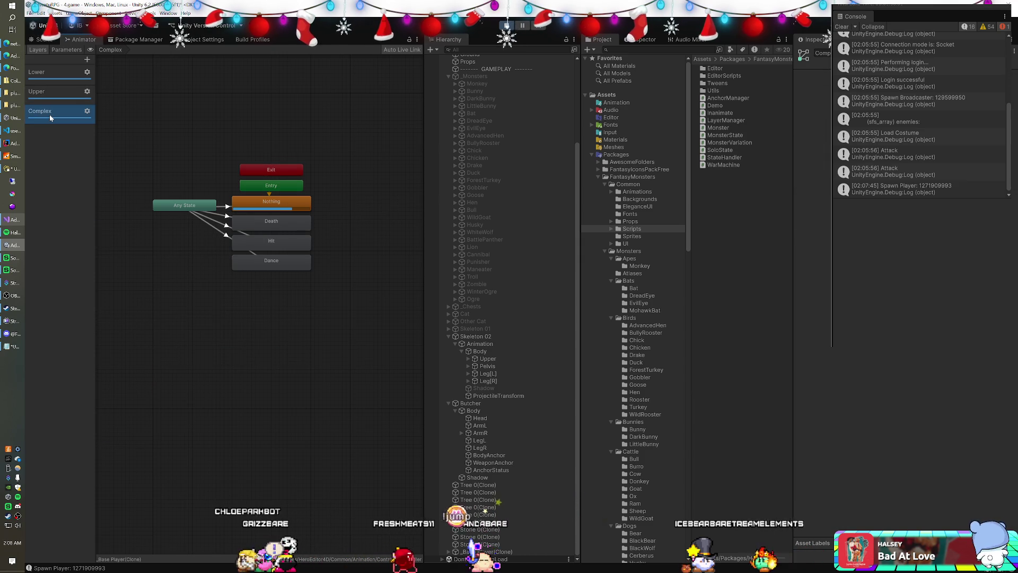
click(47, 78)
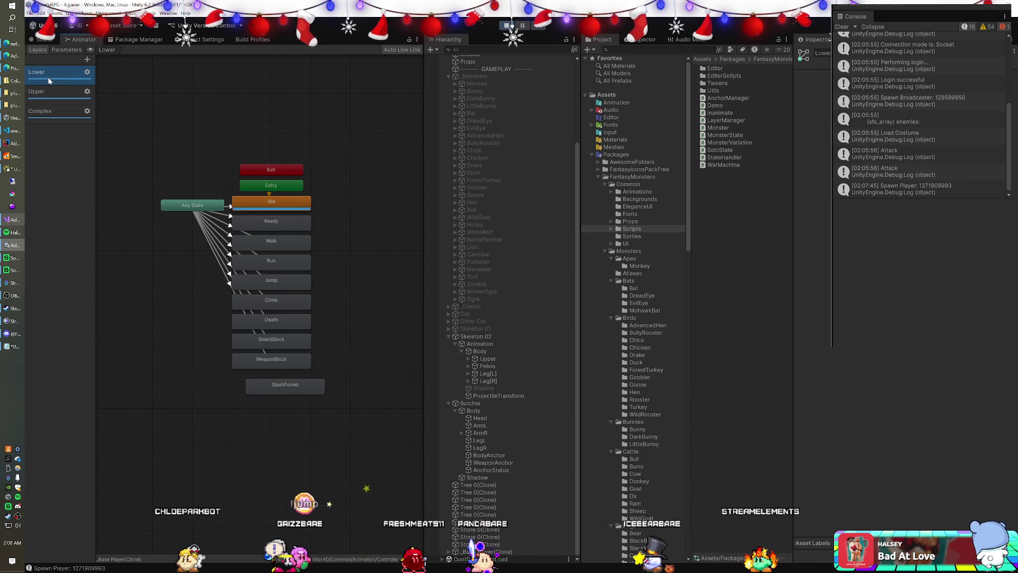
click(49, 91)
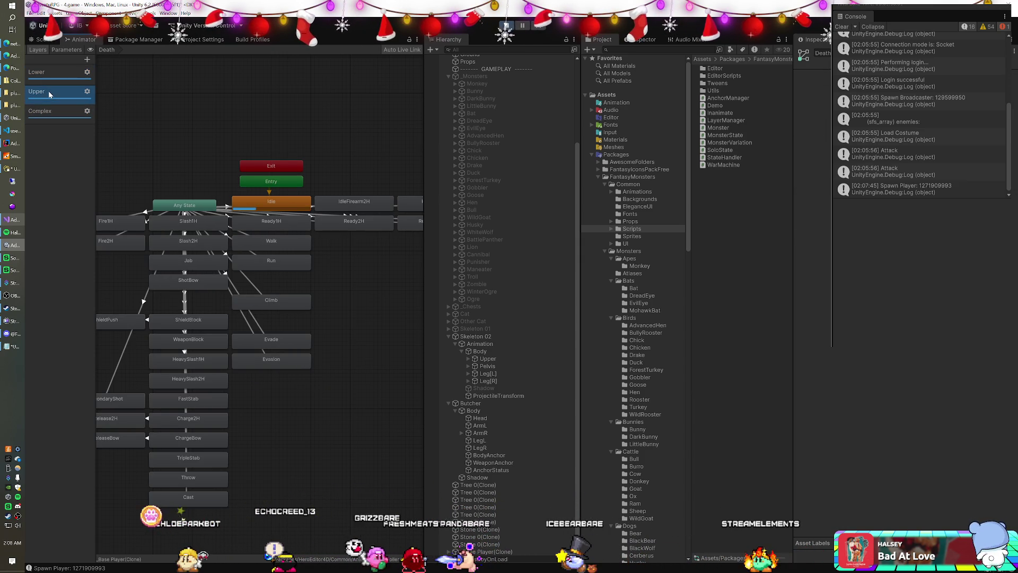
click(345, 225)
mouse_move(362, 237)
mouse_down()
mouse_move(265, 243)
mouse_move(370, 237)
mouse_move(266, 237)
mouse_move(318, 239)
mouse_up()
scroll(313, 239, down, 3)
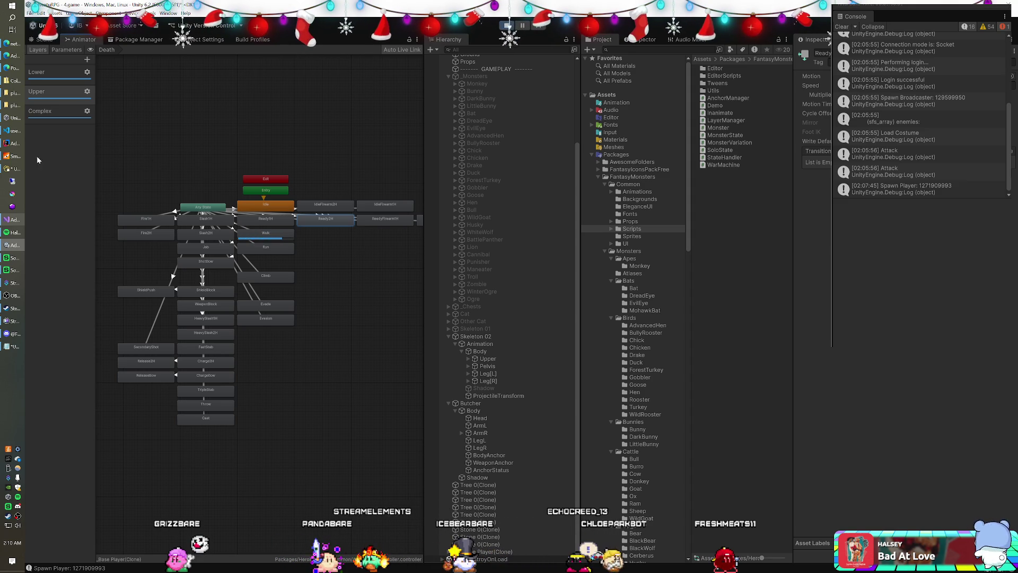
click(498, 345)
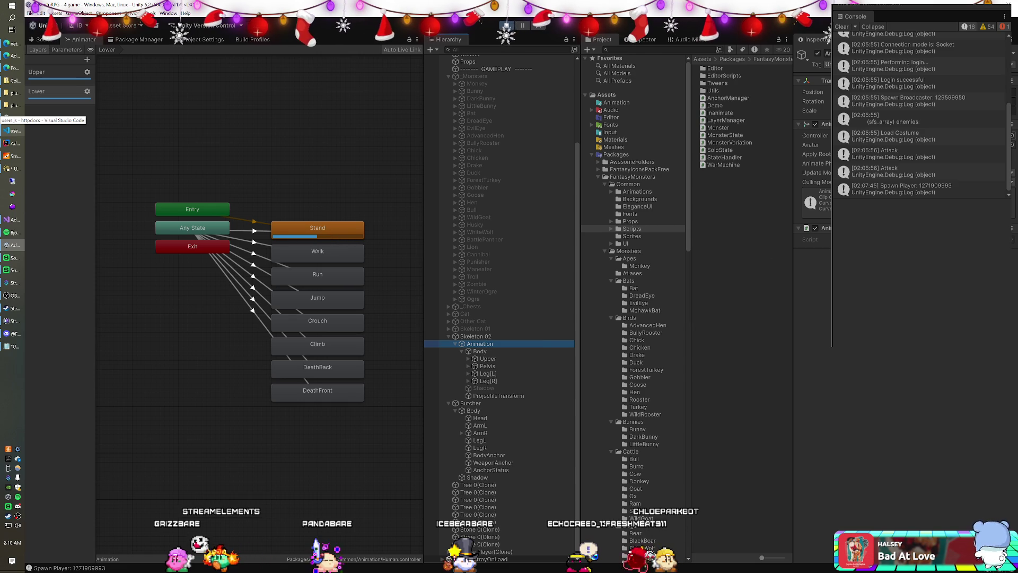
Step: Ping Skeleton 02's Human controller from its Controller field in the Project window
click(825, 135)
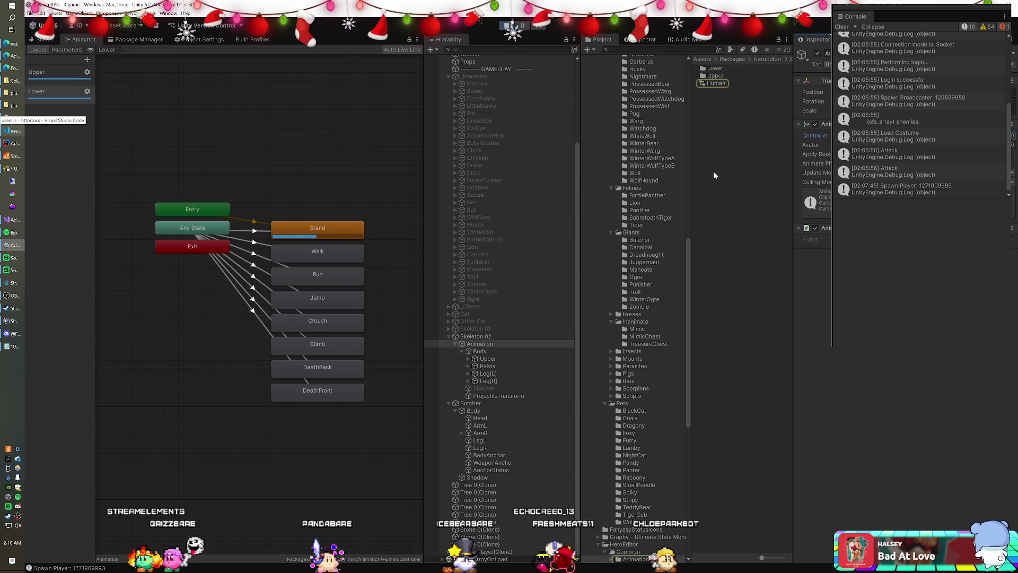
scroll(670, 359, down, 10)
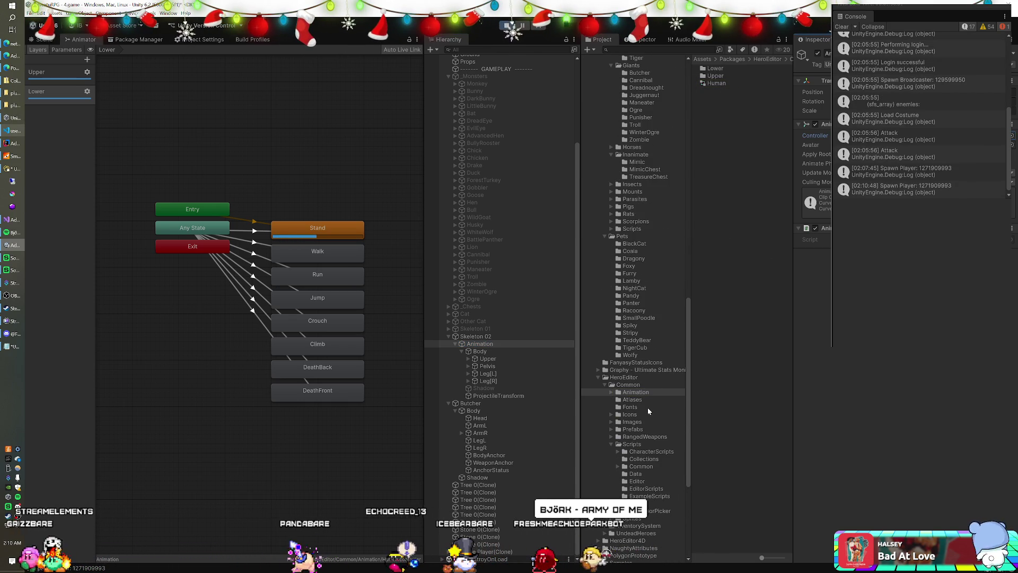
scroll(644, 396, up, 15)
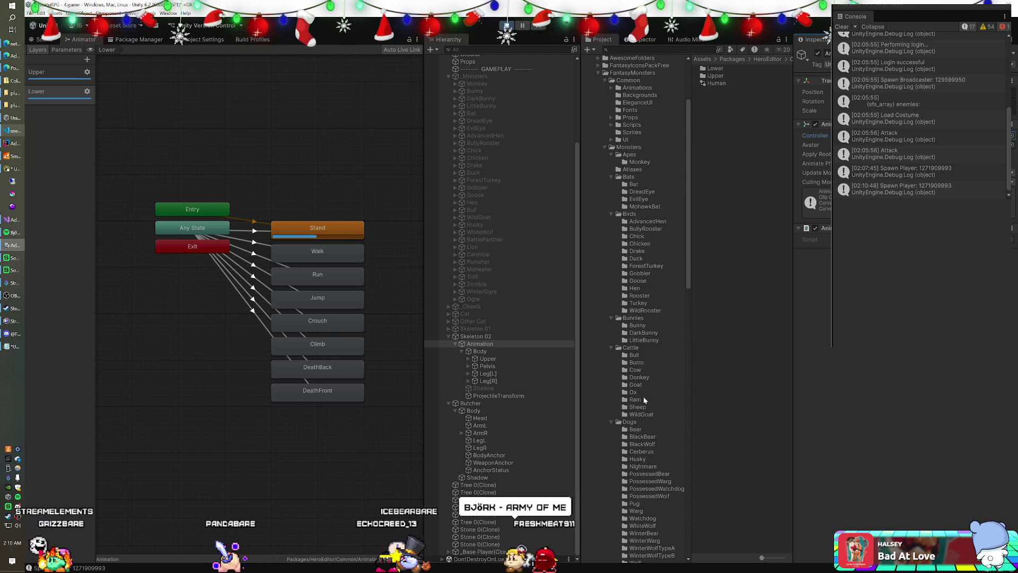
scroll(617, 200, up, 6)
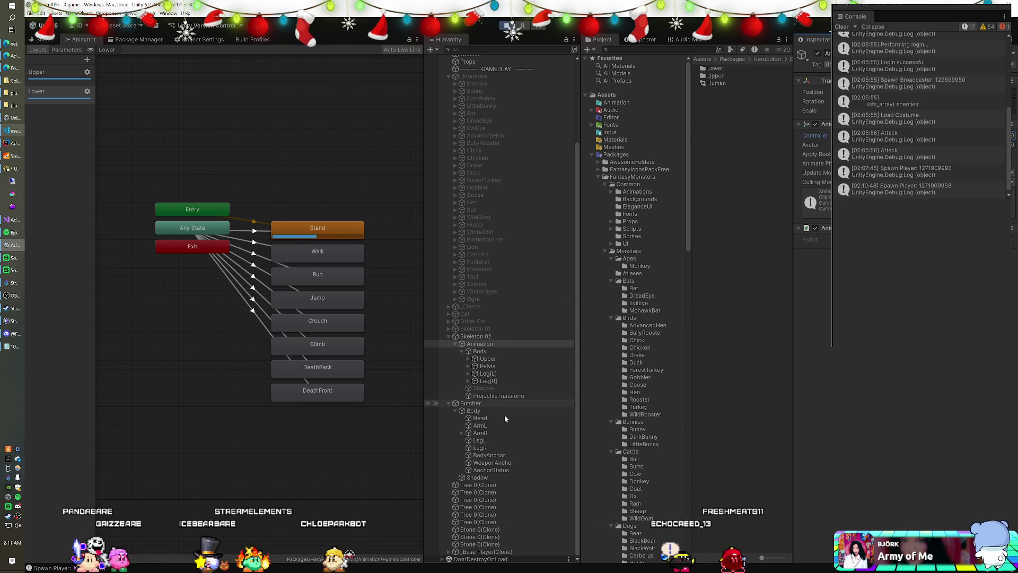
Step: Select _Base Player(Clone) and review its animator and components, such as Character Motor and Rigidbody 2D
click(485, 551)
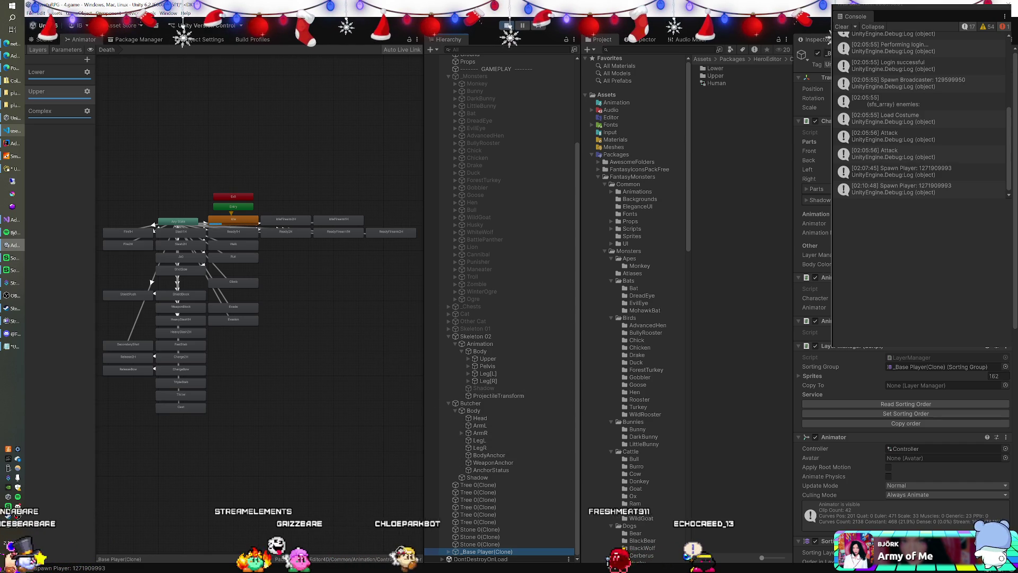
scroll(901, 318, down, 3)
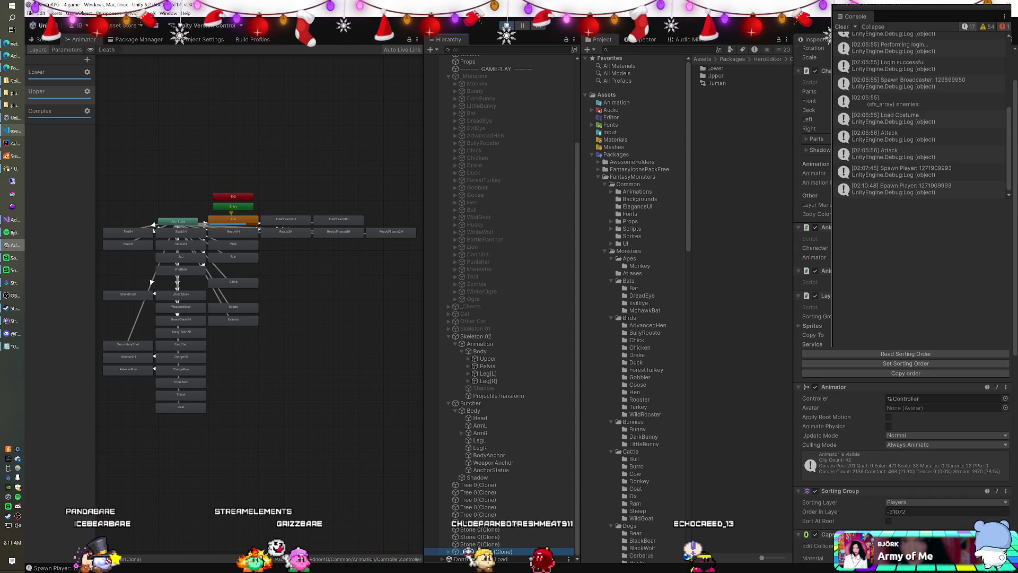
scroll(901, 319, down, 6)
scroll(901, 318, down, 9)
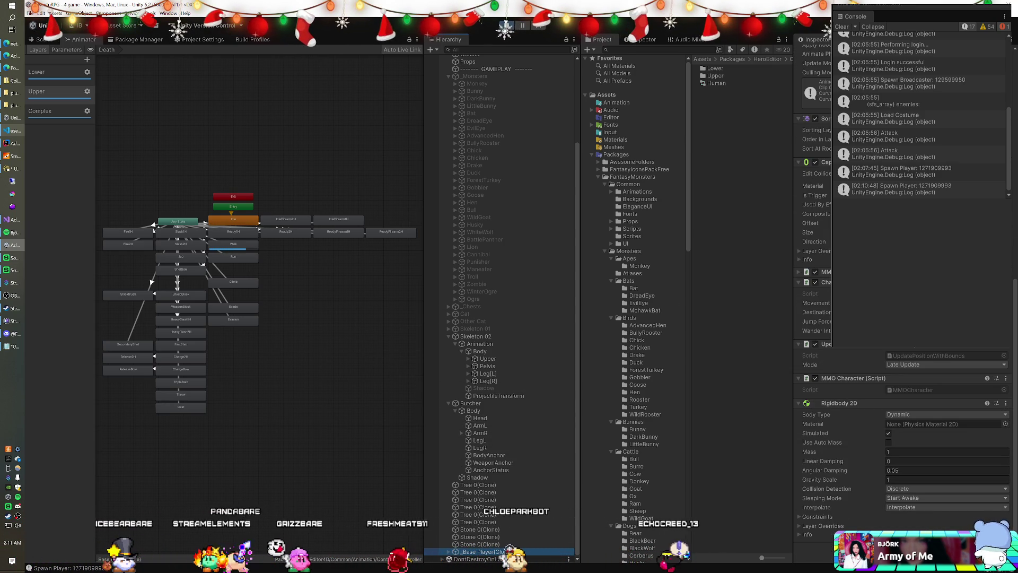
scroll(901, 319, up, 3)
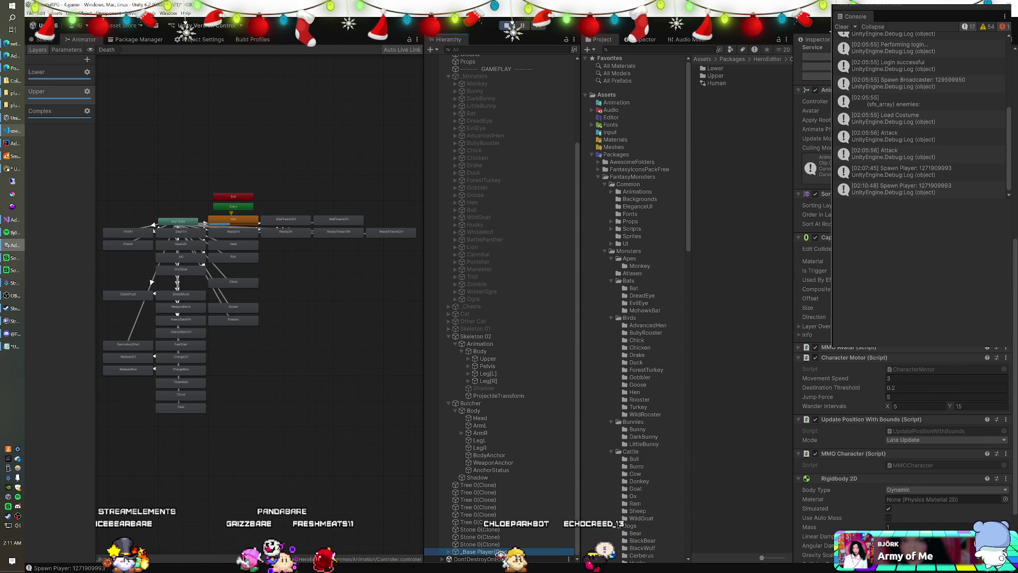
scroll(901, 318, up, 5)
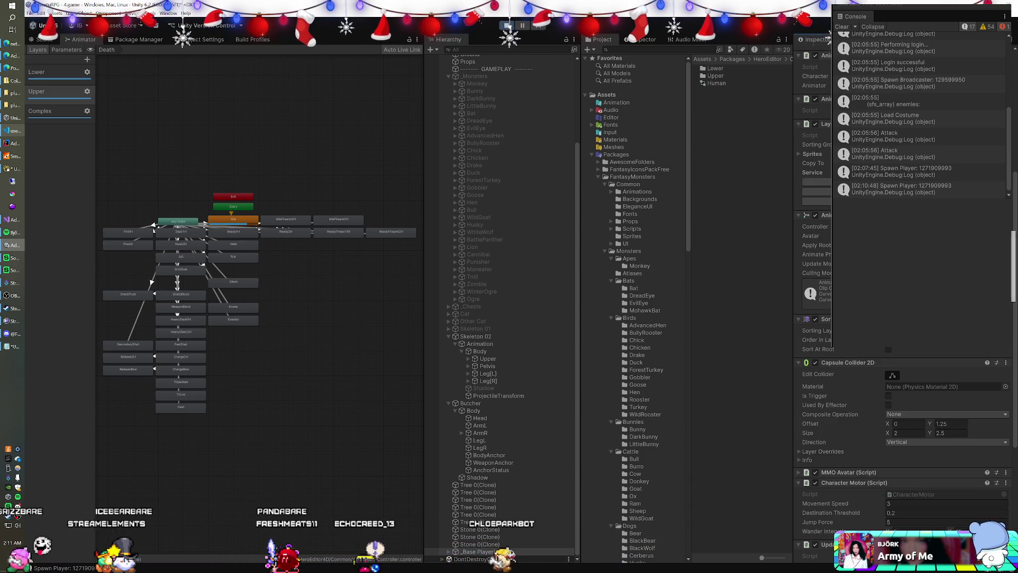
click(481, 344)
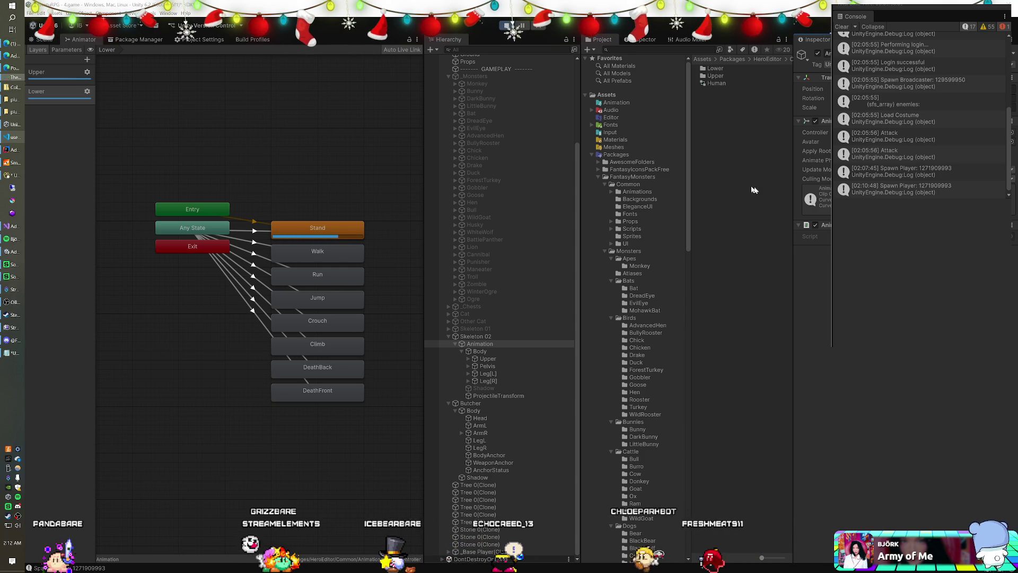
Step: Bring the Edge window showing the Asset Store's New Year Sale homepage to the front
mouse_move(604, 139)
mouse_down()
mouse_move(480, 93)
mouse_move(469, 8)
mouse_up()
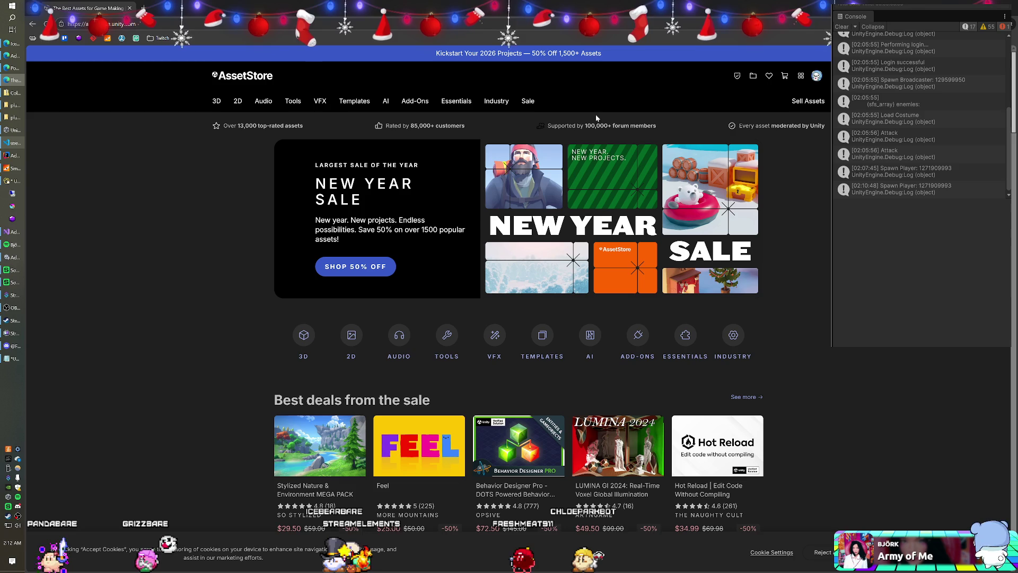
Step: Search the Asset Store for 'hippo'
click(530, 76)
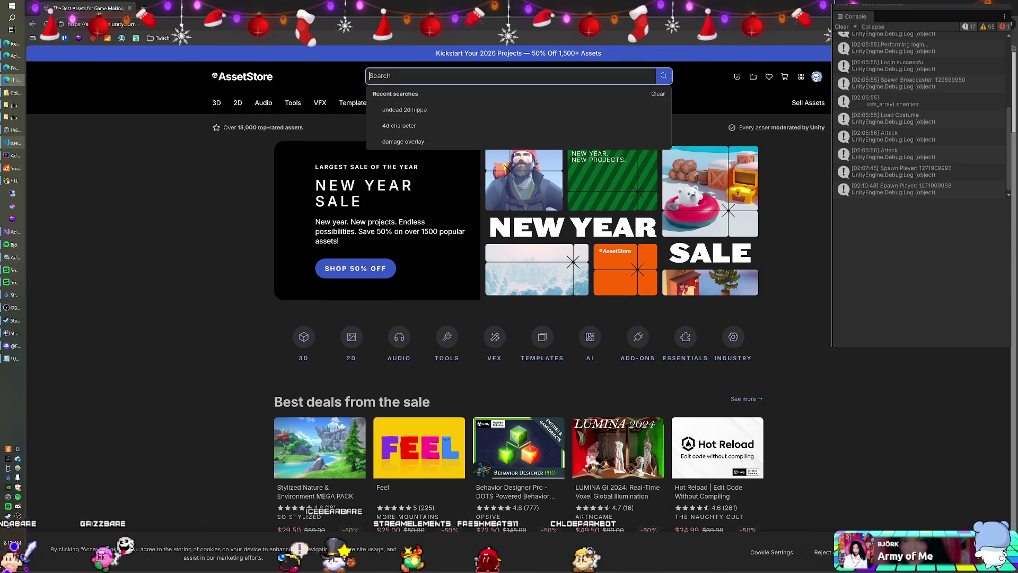
text(hippo)
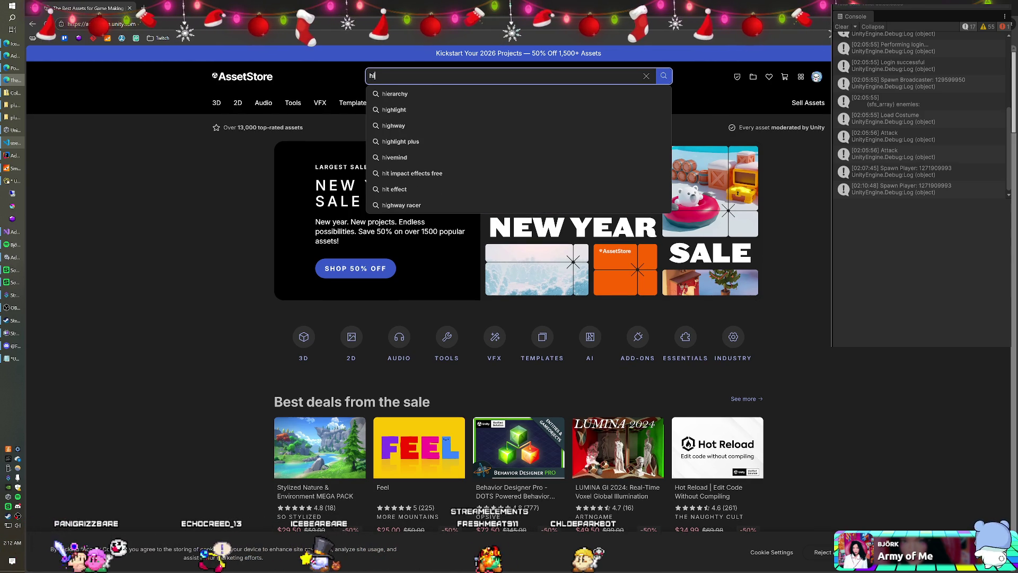
key(Return)
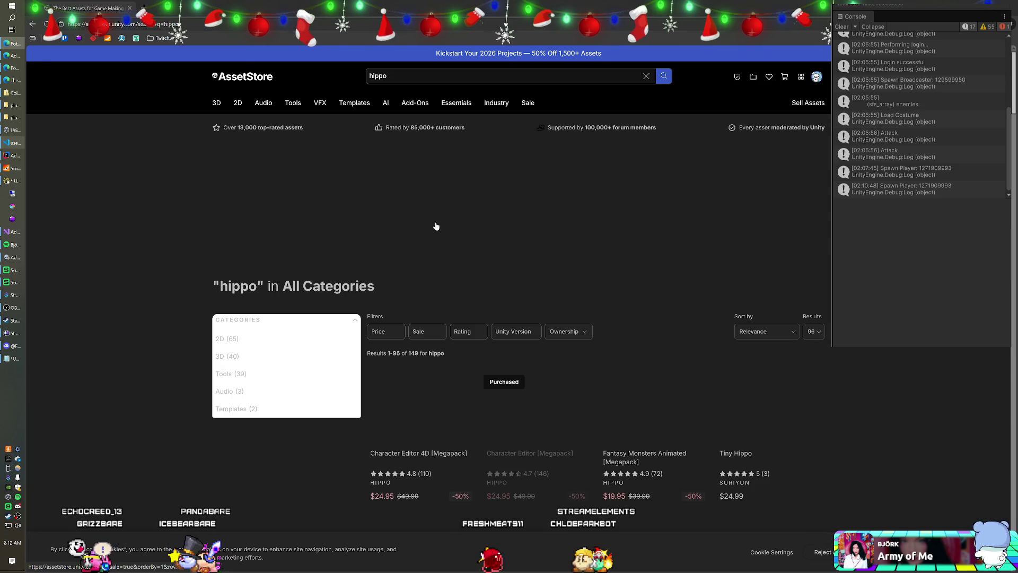
Step: Scroll the hippo results and open the HIPPO publisher's profile page
scroll(443, 273, down, 4)
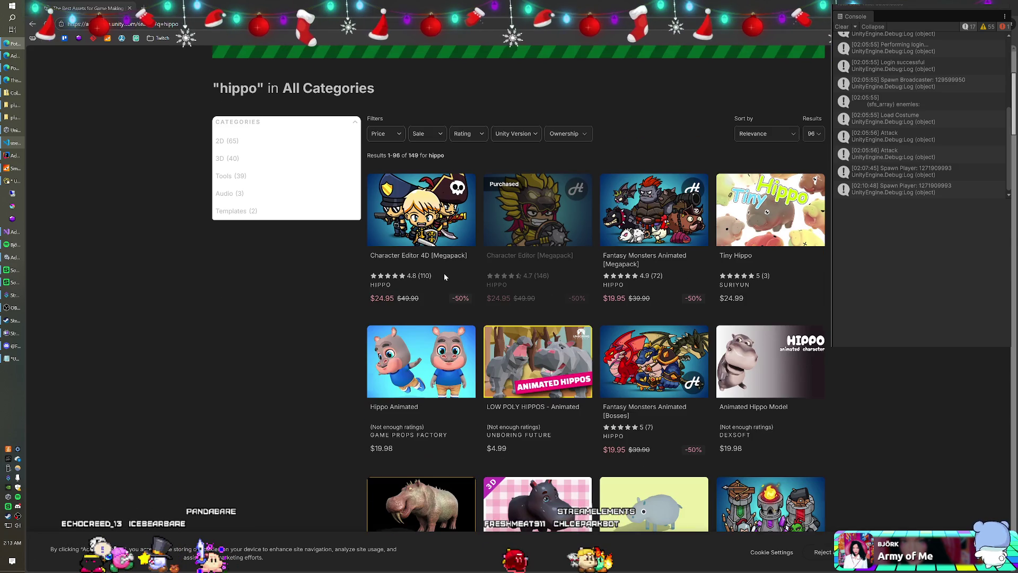
scroll(444, 272, down, 1)
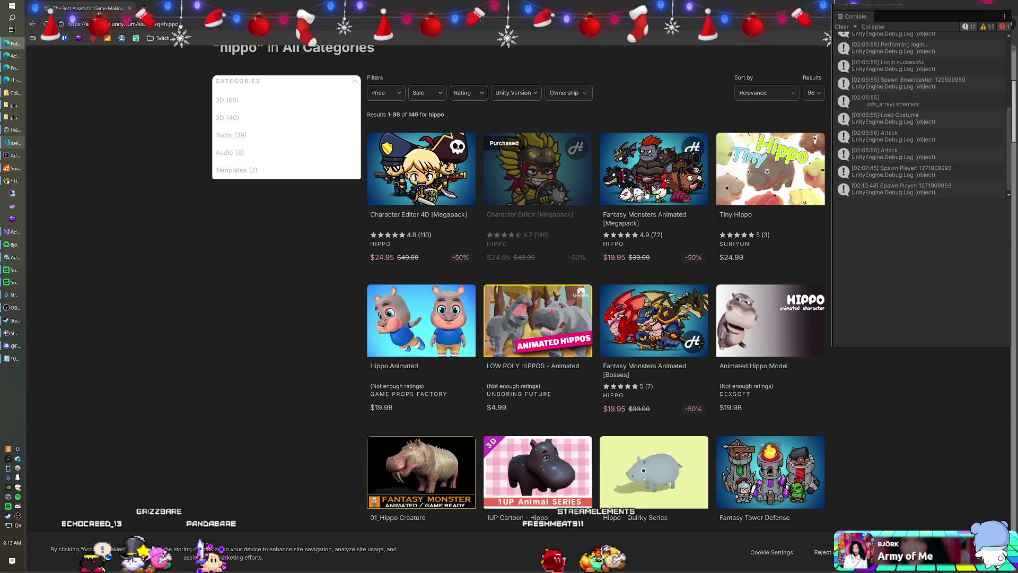
scroll(457, 197, down, 6)
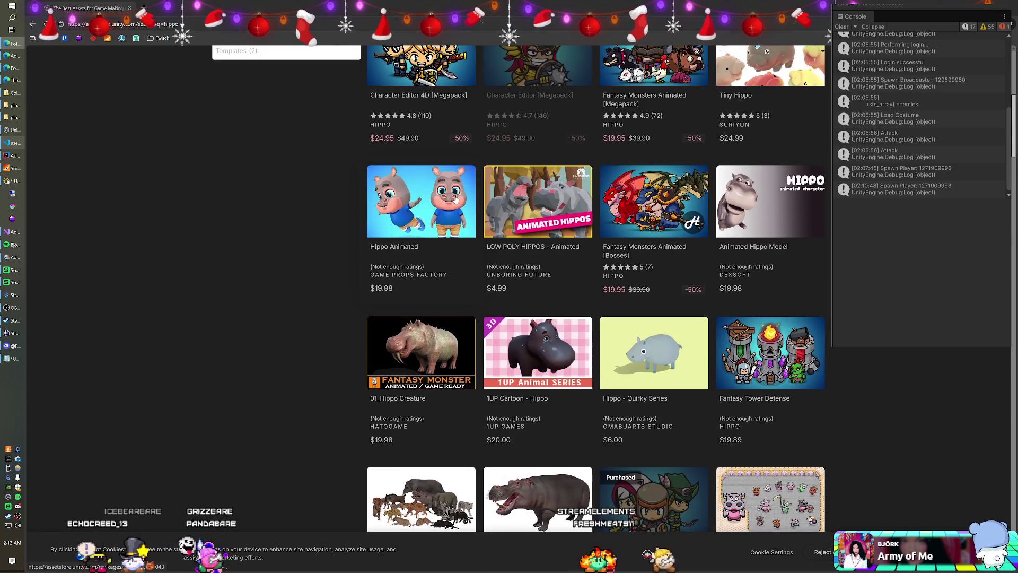
scroll(454, 199, down, 4)
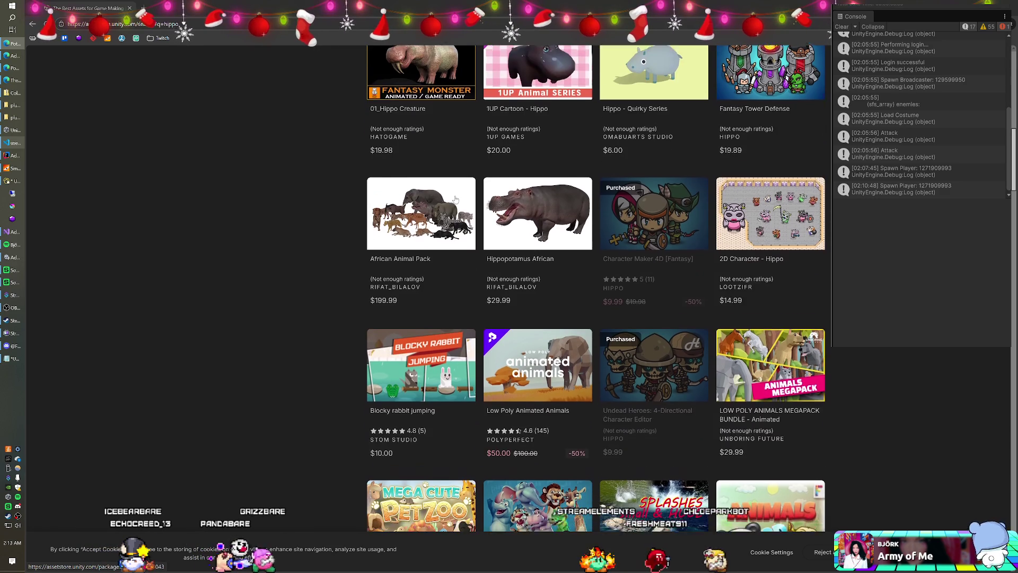
scroll(455, 199, down, 4)
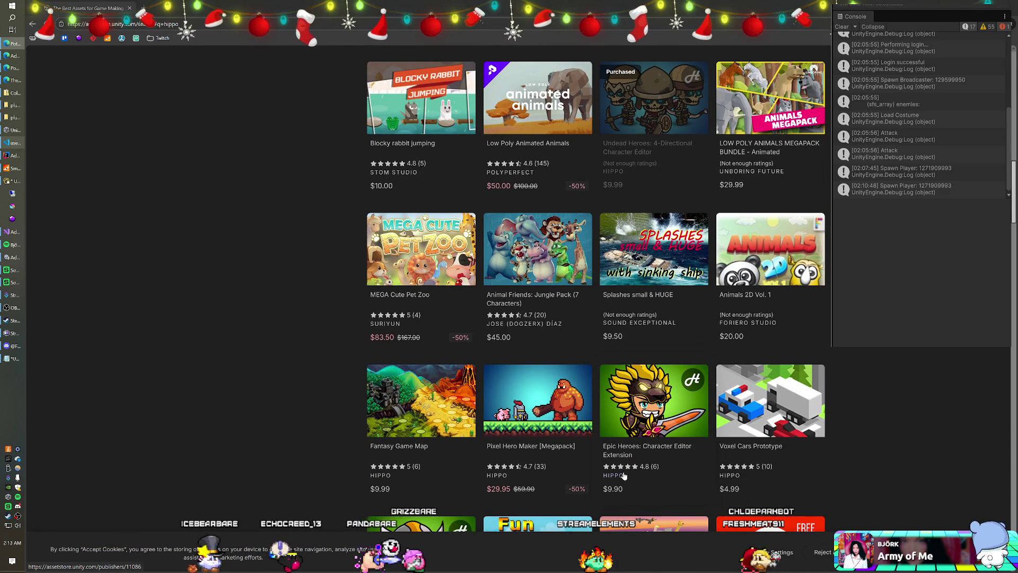
click(623, 476)
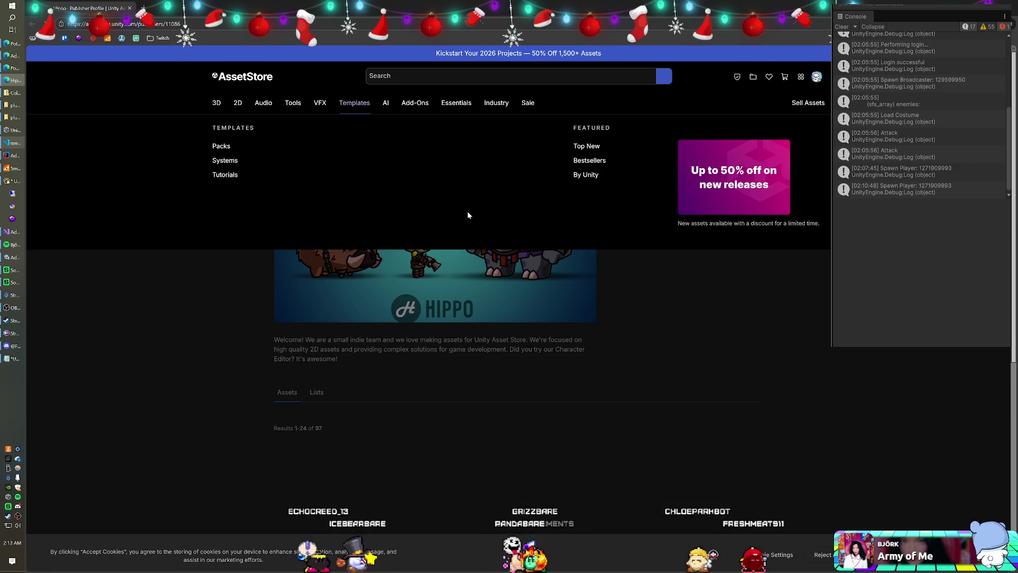
Step: Scroll down Hippo's asset grid past Fantasy Monsters Animated, then switch back to Unity
scroll(620, 318, down, 3)
scroll(615, 305, down, 4)
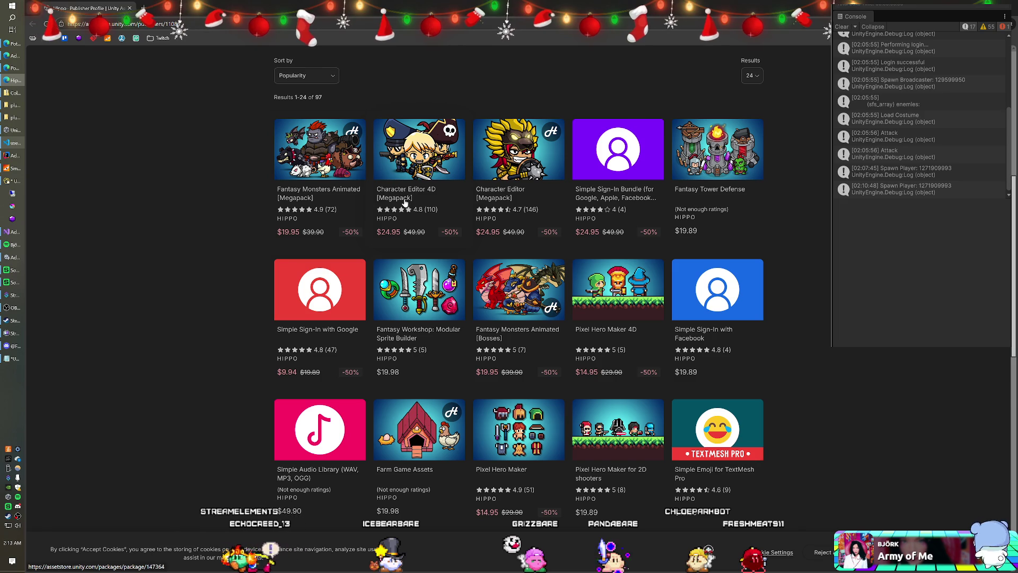
scroll(401, 197, down, 2)
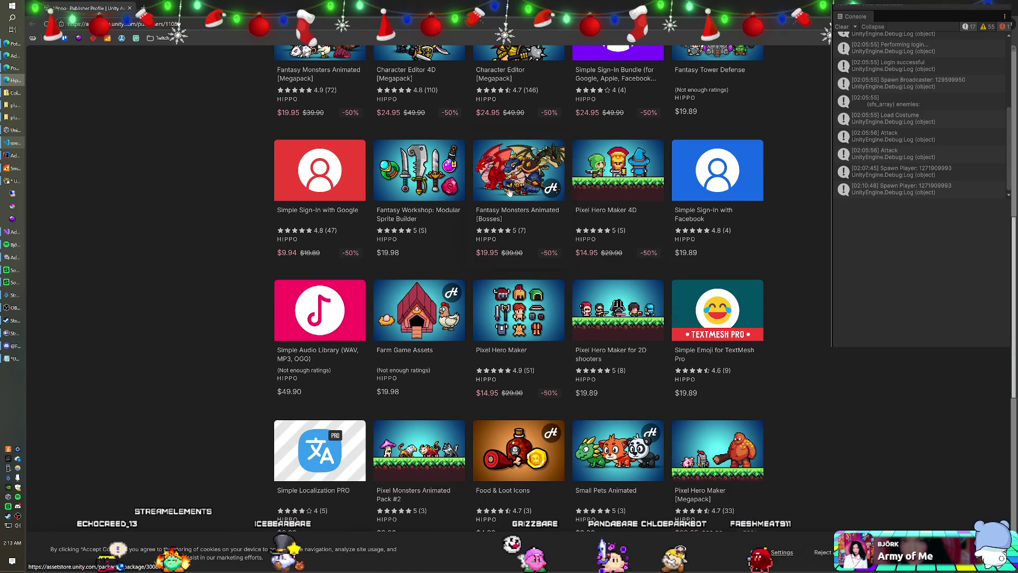
key(alt+Tab)
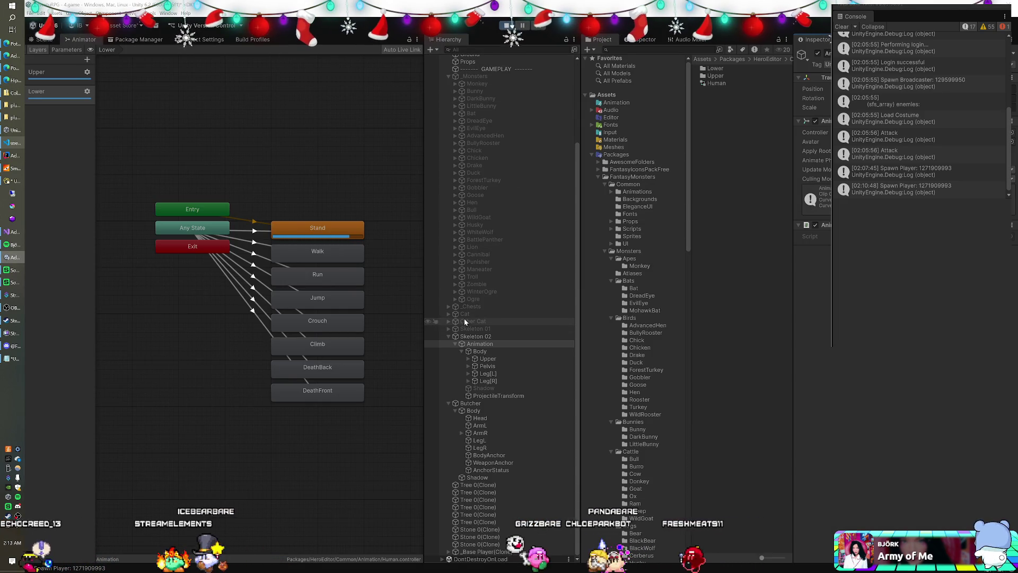
Step: View the Other Cat monster's animator states, then bring Hippo's Asset Store page back up
click(464, 320)
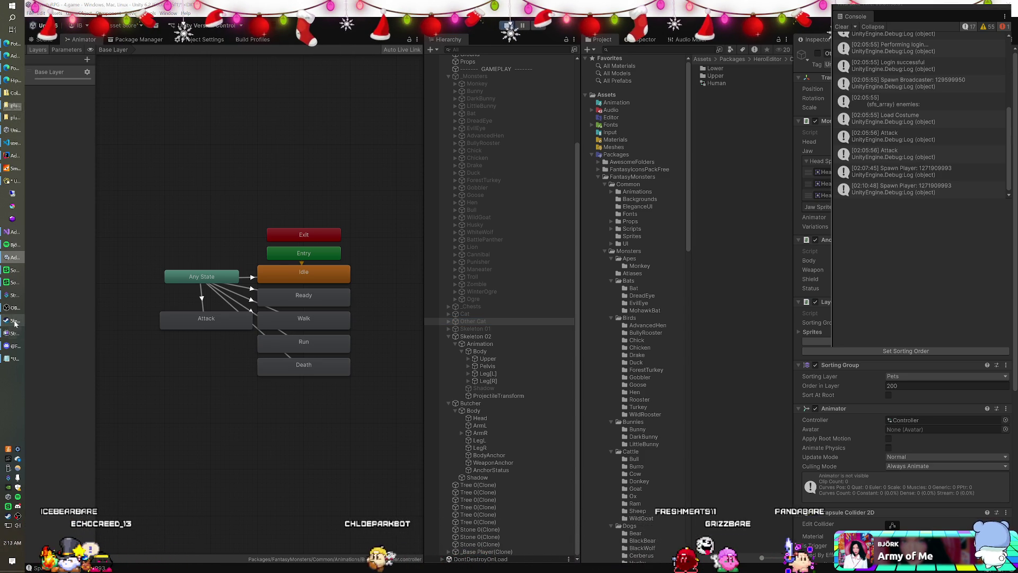
click(17, 233)
key(alt+Tab)
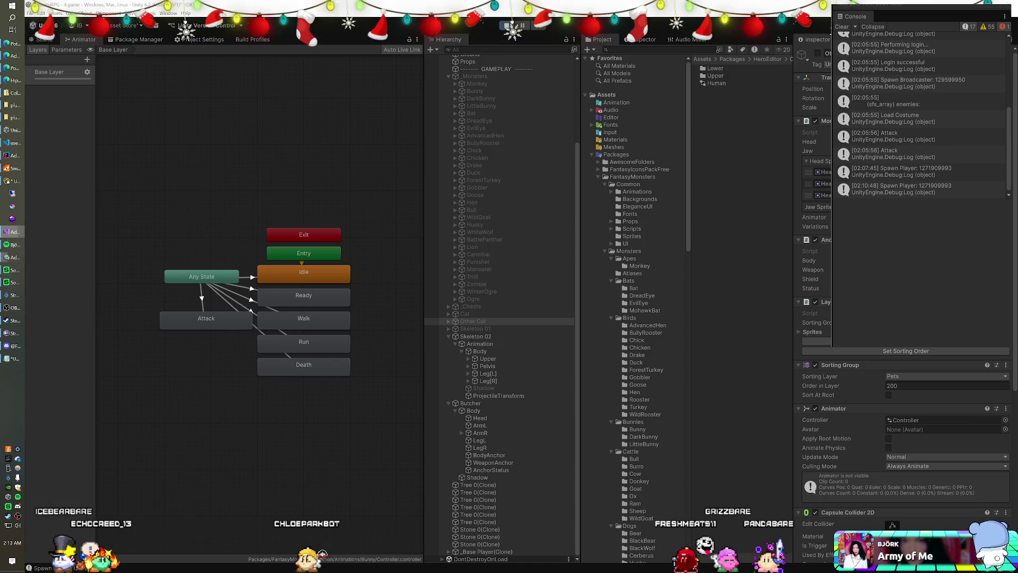
click(5, 81)
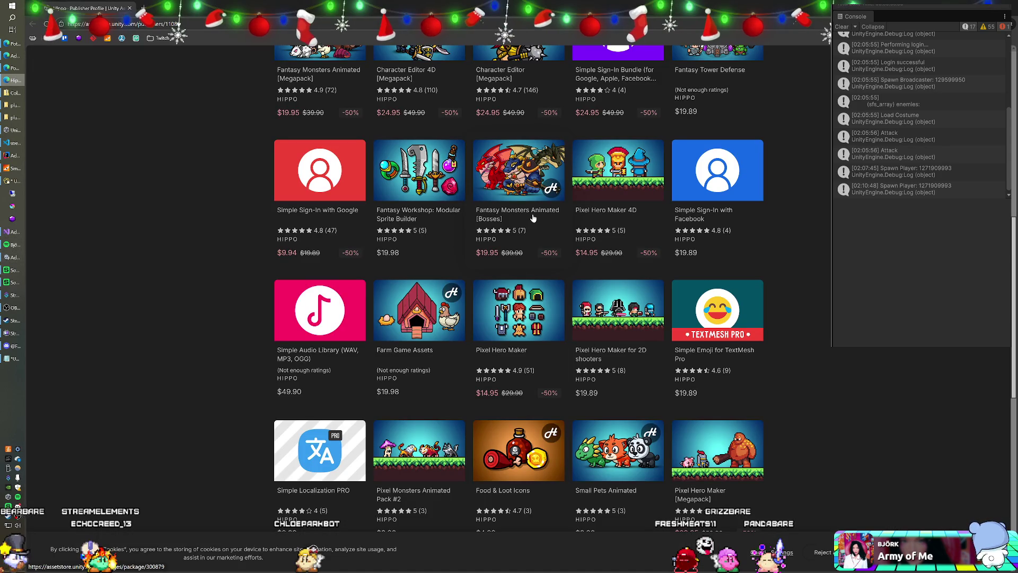
Step: Go to page 2 of Hippo's assets, then switch back to Unity
scroll(533, 218, down, 3)
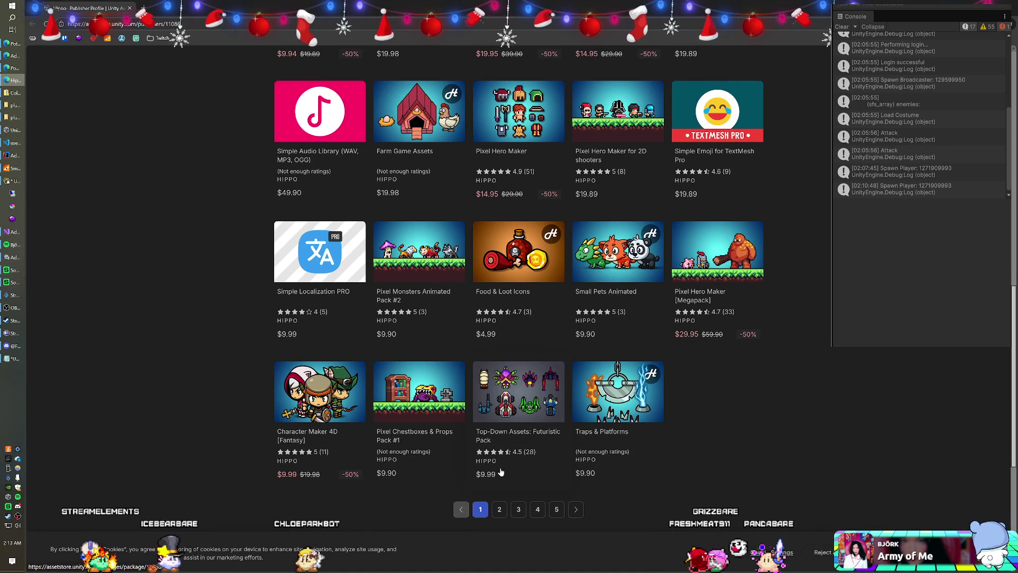
click(500, 509)
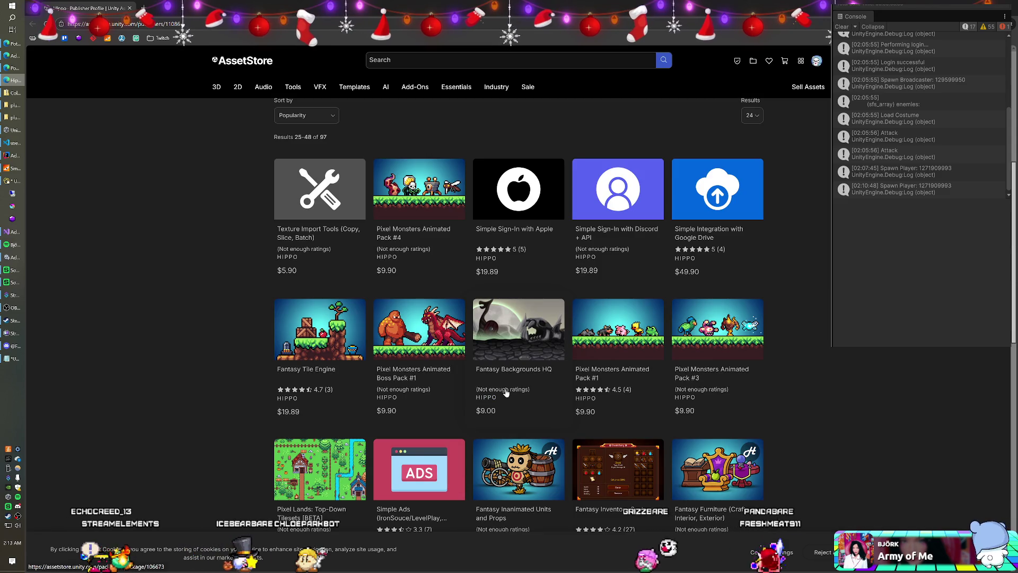
key(alt+Tab)
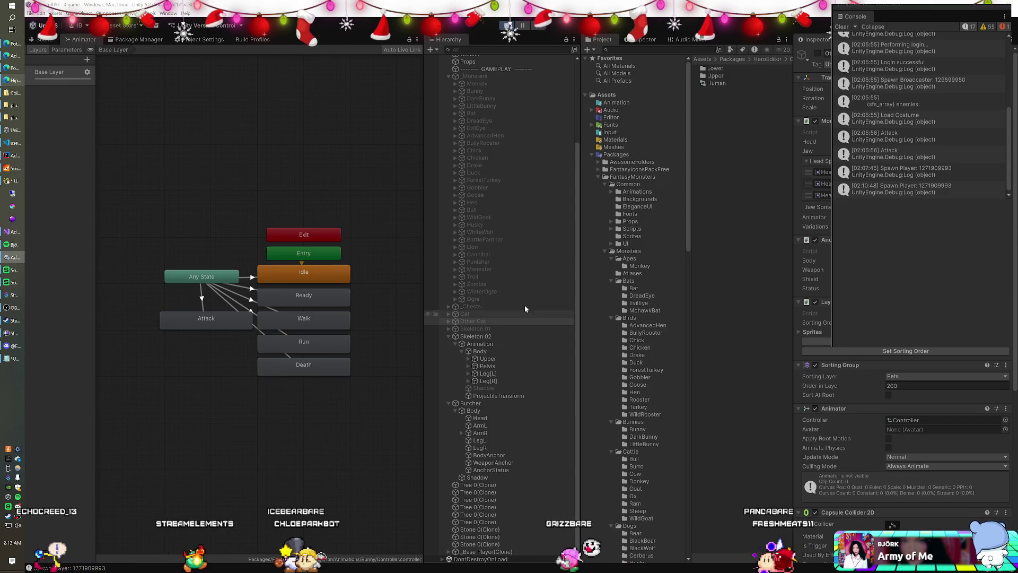
Step: Search the Project window for 'mim' and select the Mimic prefab
scroll(625, 256, down, 3)
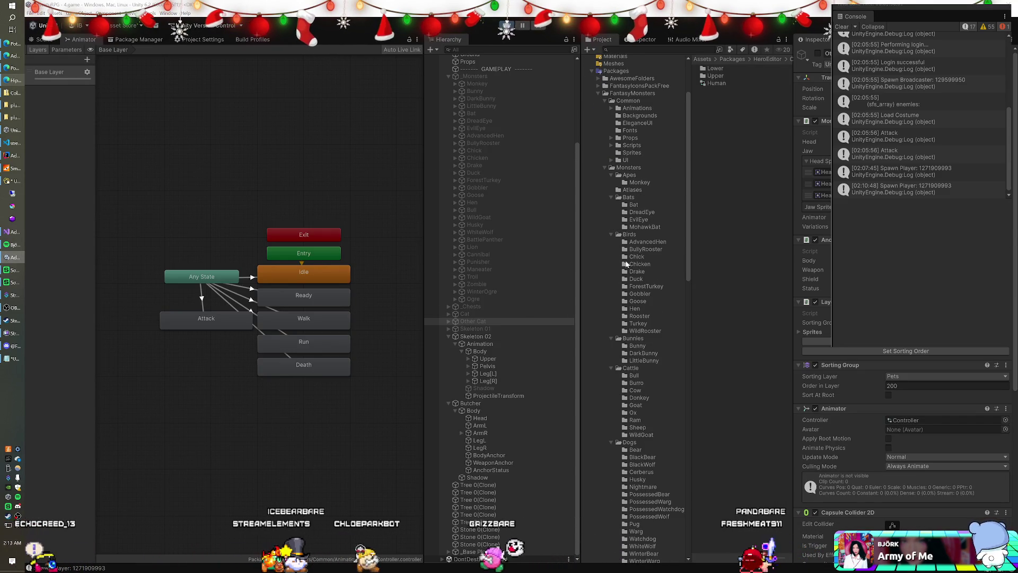
click(647, 49)
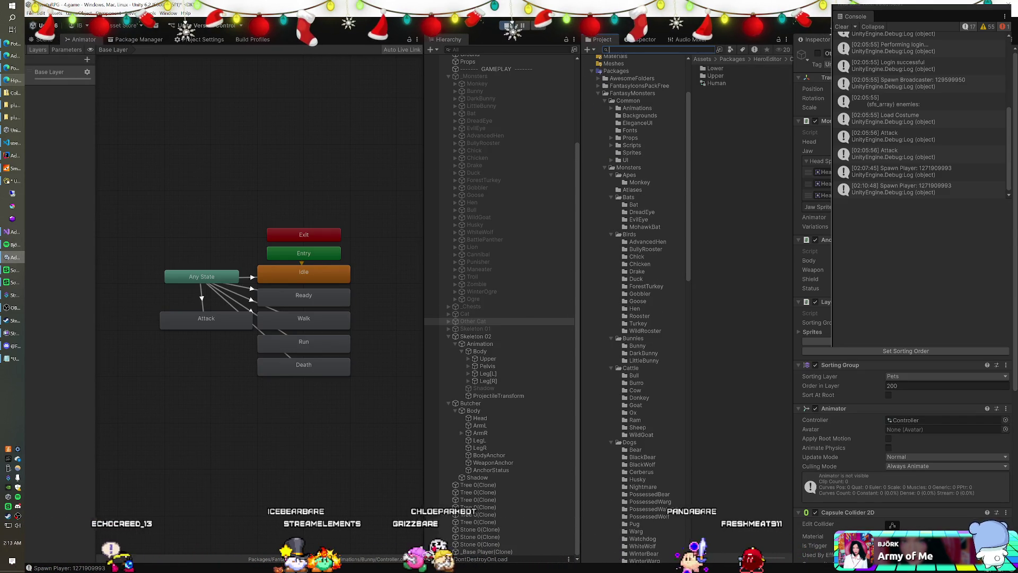
text(mim)
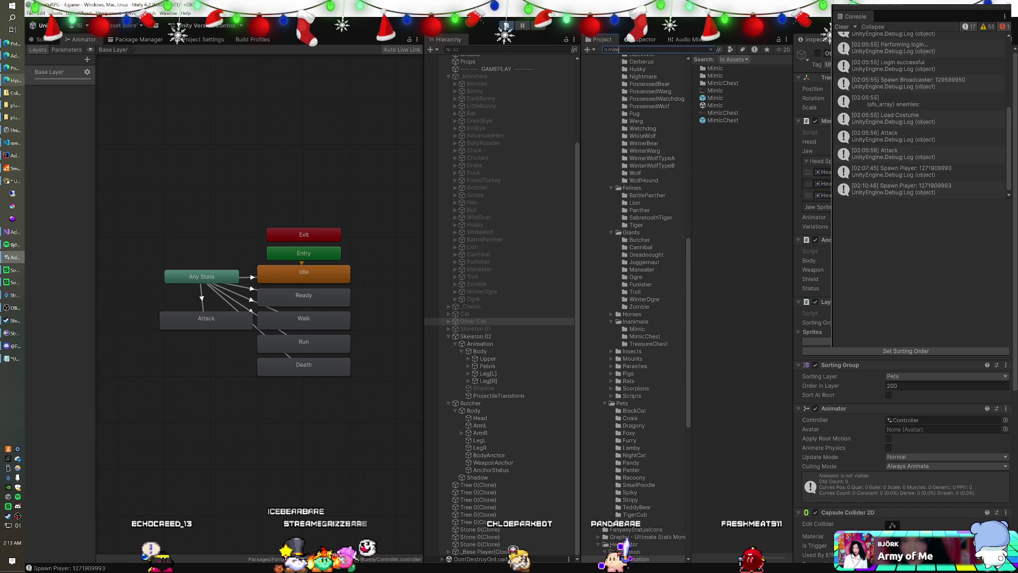
click(713, 97)
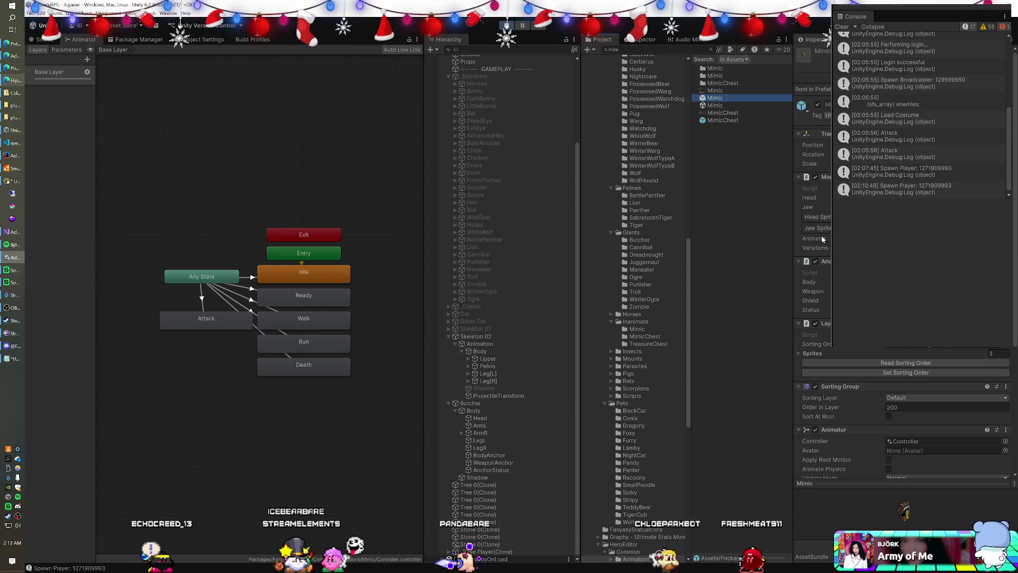
Step: Return via Visual Studio to Hippo's Asset Store page showing results 25–48
mouse_move(16, 232)
click(66, 226)
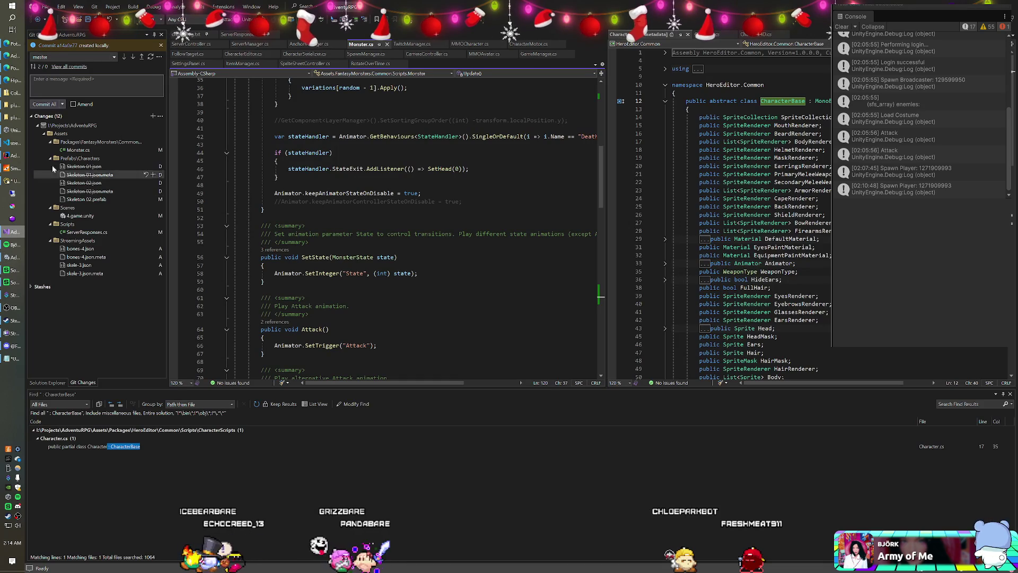
click(15, 80)
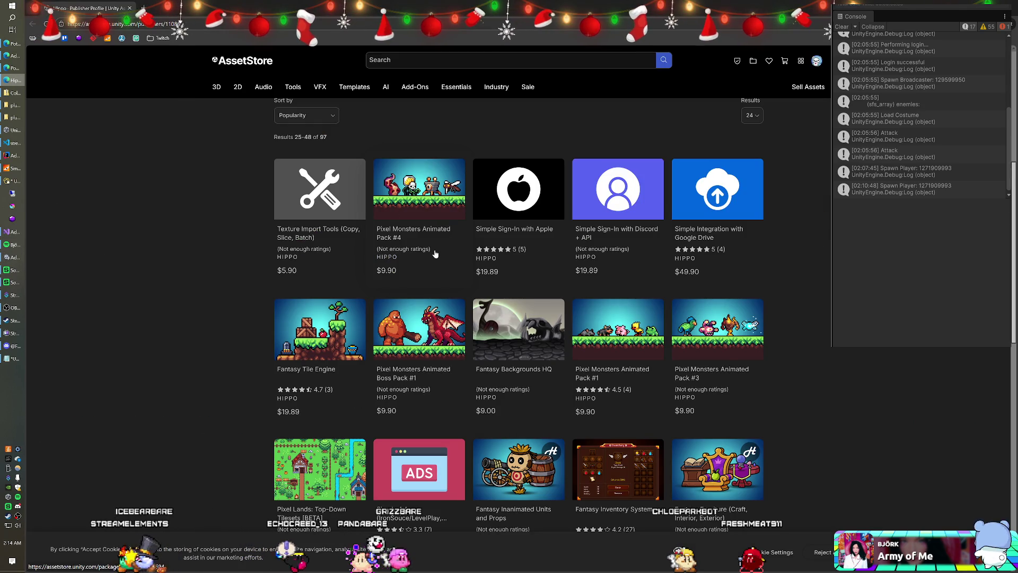
Step: Open the Fantasy Inanimated Units and Props product page in a new tab
scroll(434, 263, down, 3)
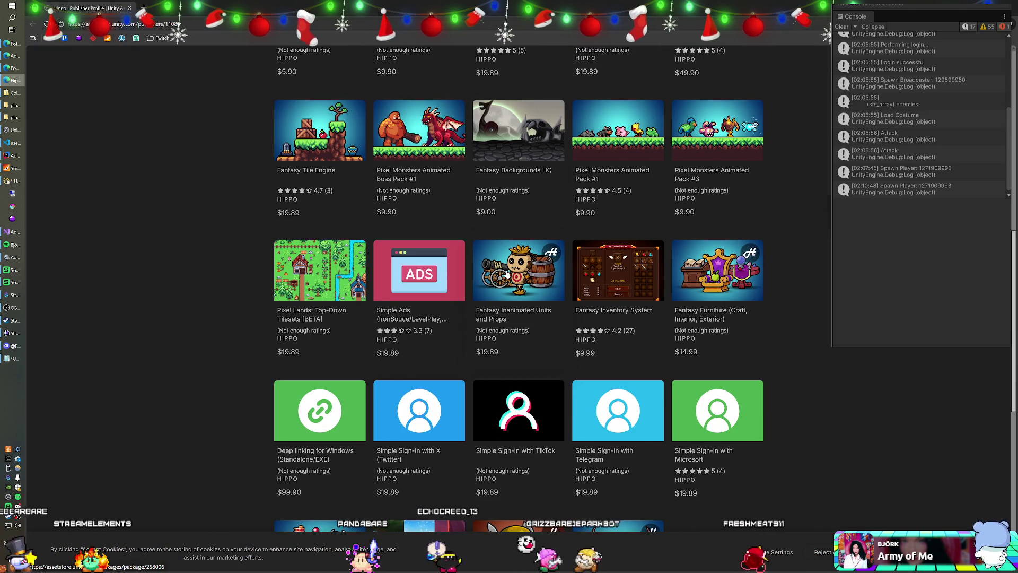
right_click(504, 307)
click(509, 312)
click(174, 16)
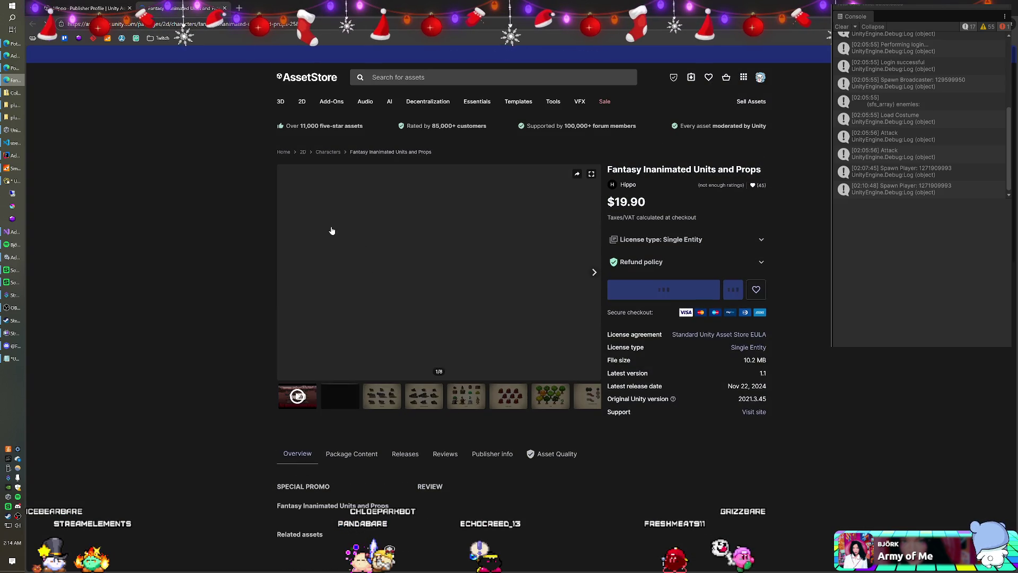
Step: Read through the product's Overview: $19.90, 10.2 MB, released Nov 22, 2024
scroll(233, 255, down, 2)
scroll(233, 259, down, 2)
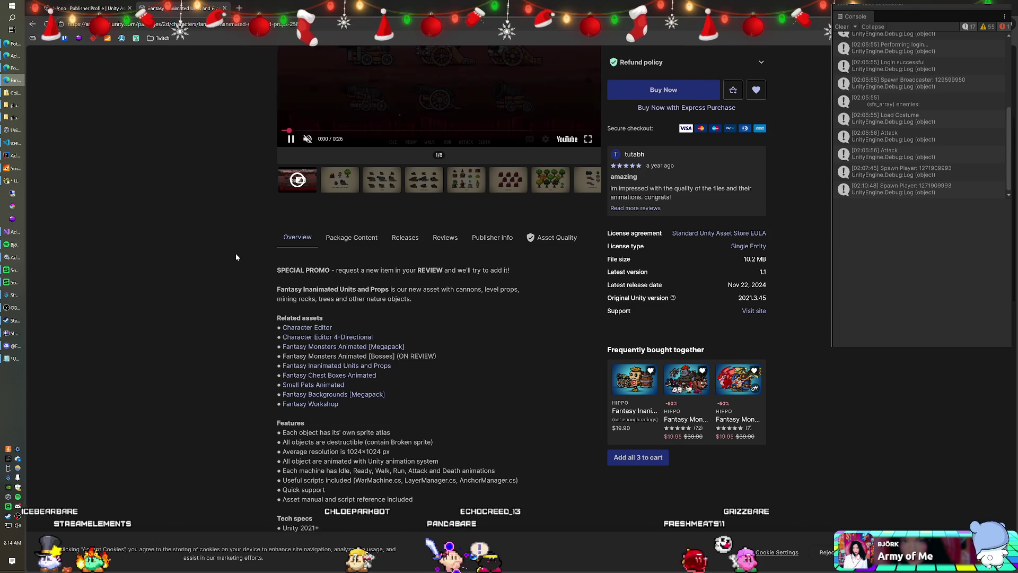
scroll(234, 254, down, 2)
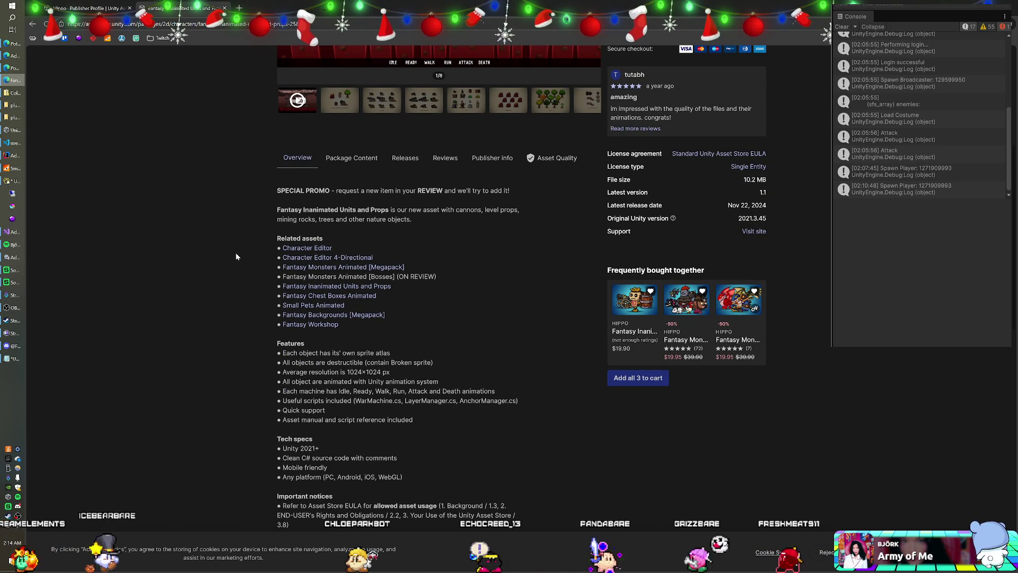
scroll(236, 256, down, 5)
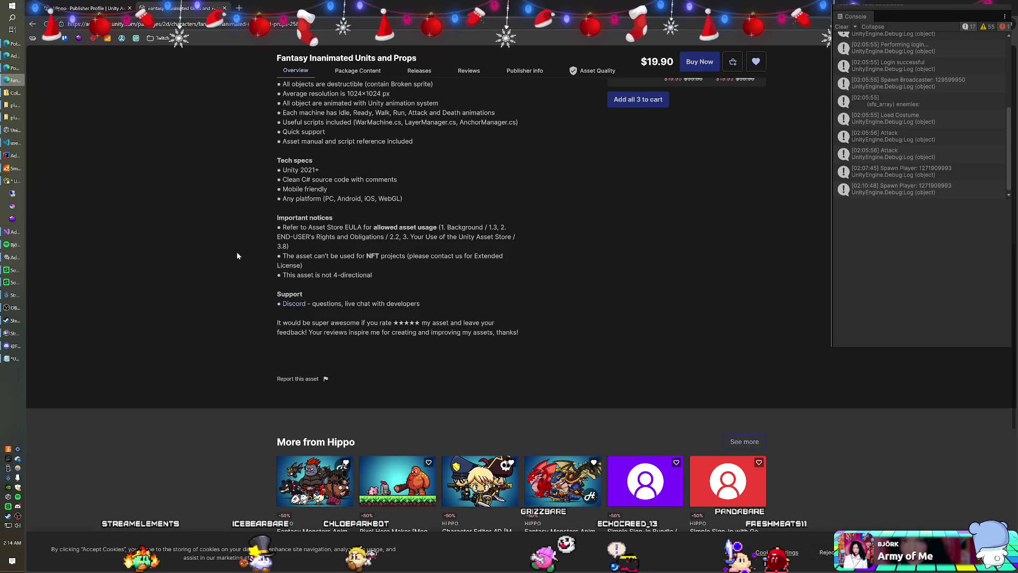
scroll(236, 253, up, 10)
scroll(245, 257, down, 3)
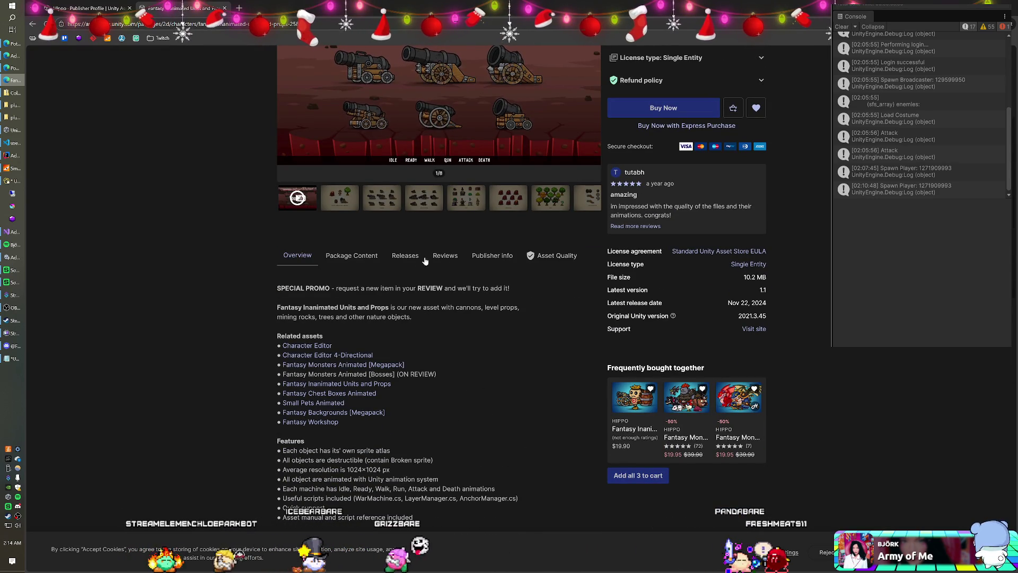
Step: Open Package Content, expand Common > Scripts and preview Monster.cs among the 421 files
click(351, 256)
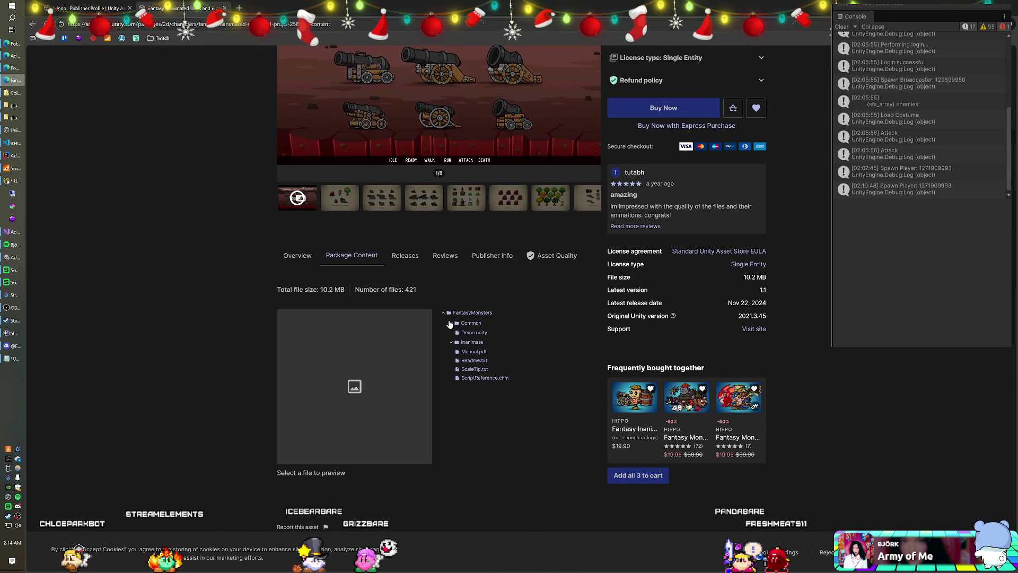
click(452, 323)
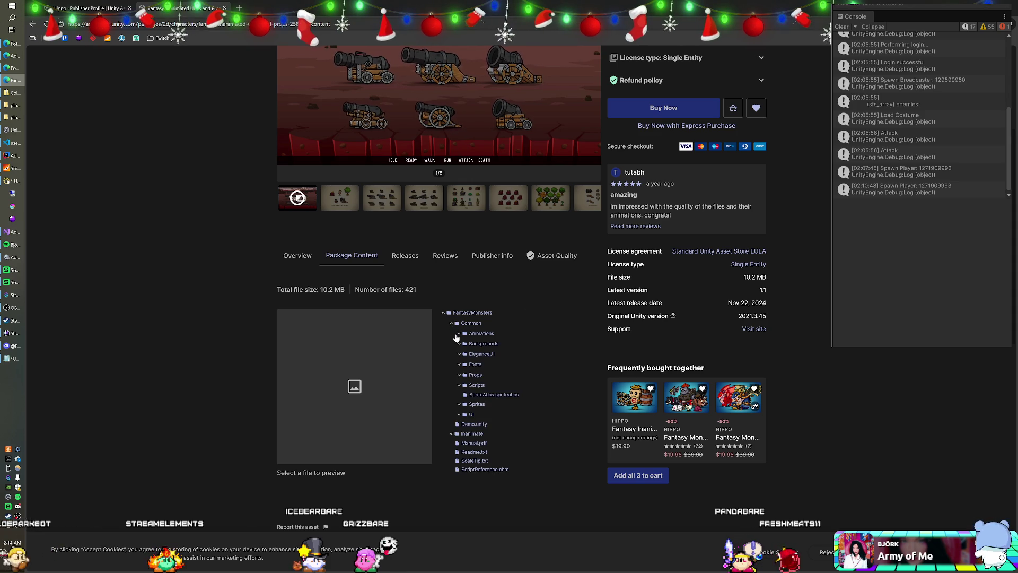
click(459, 385)
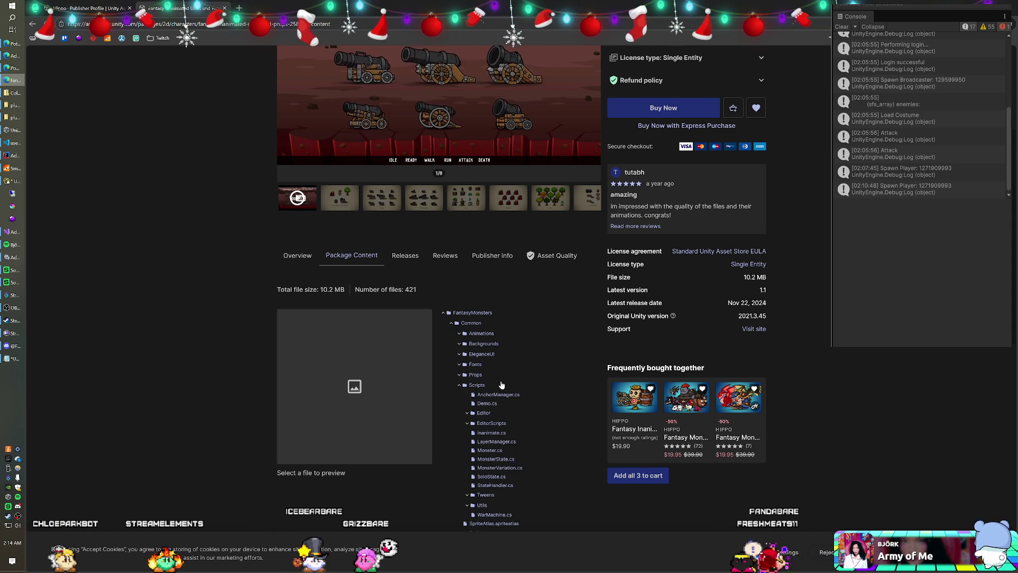
scroll(502, 385, down, 2)
click(493, 372)
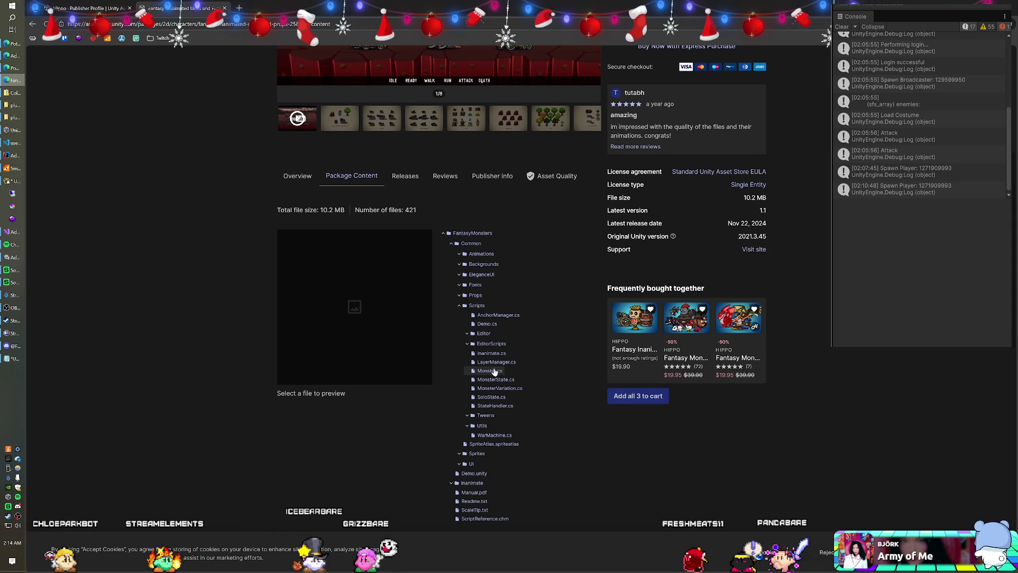
scroll(491, 365, up, 5)
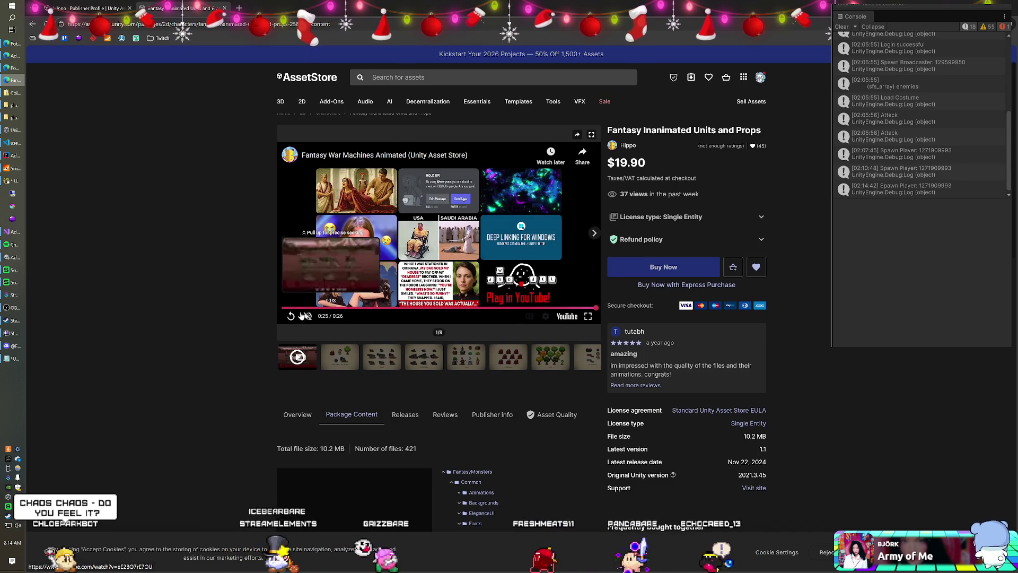
click(292, 316)
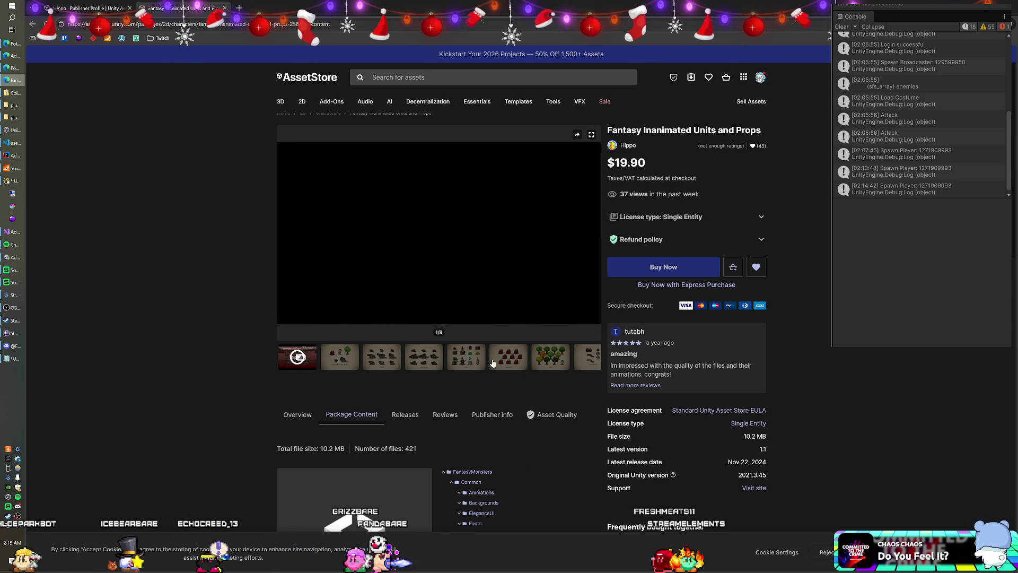
Step: Browse the TREES and PROPS gallery images, ending on image 2 of 8, the title overview
click(583, 357)
click(545, 365)
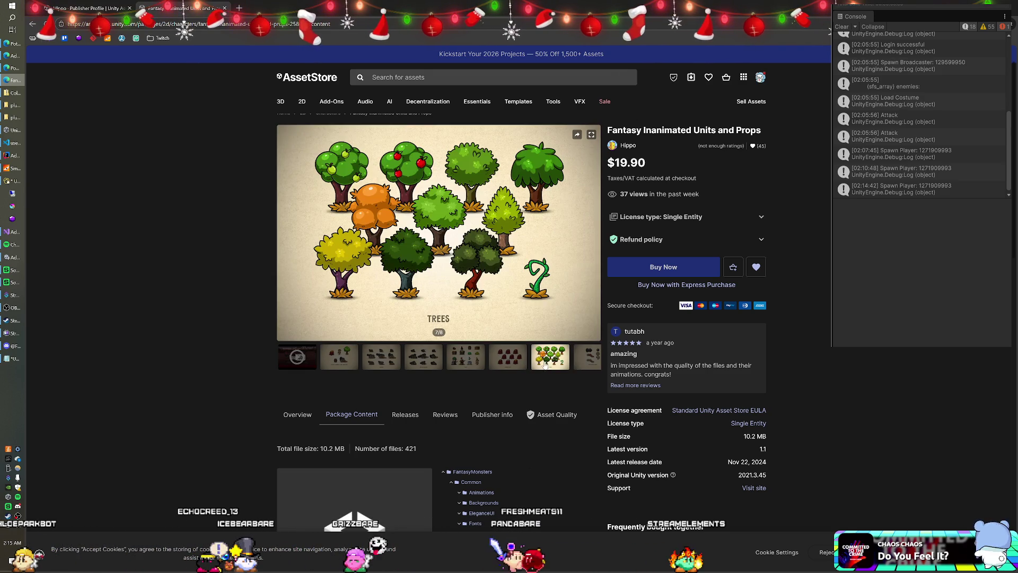
click(512, 362)
click(466, 357)
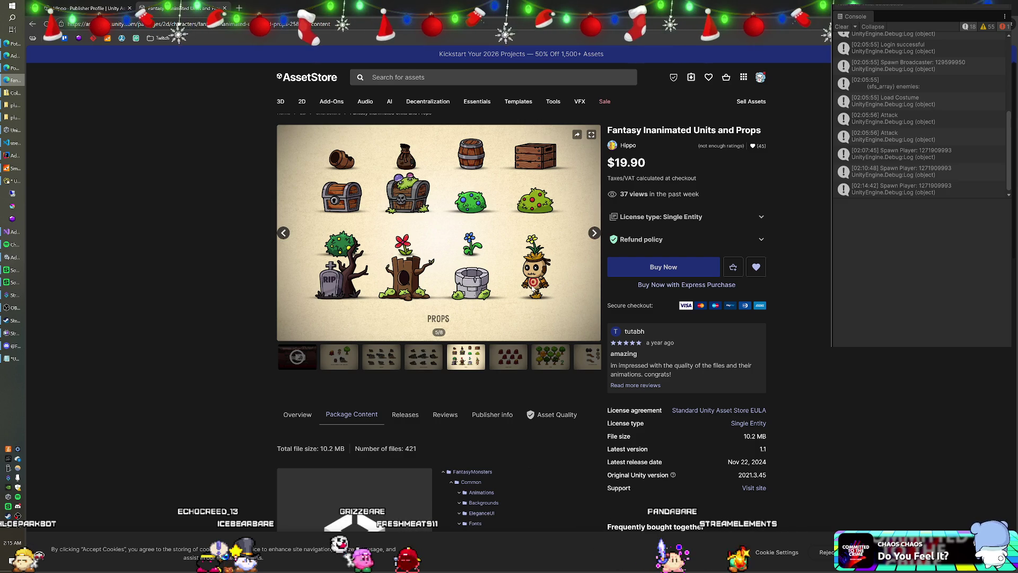
click(404, 360)
click(380, 358)
click(339, 356)
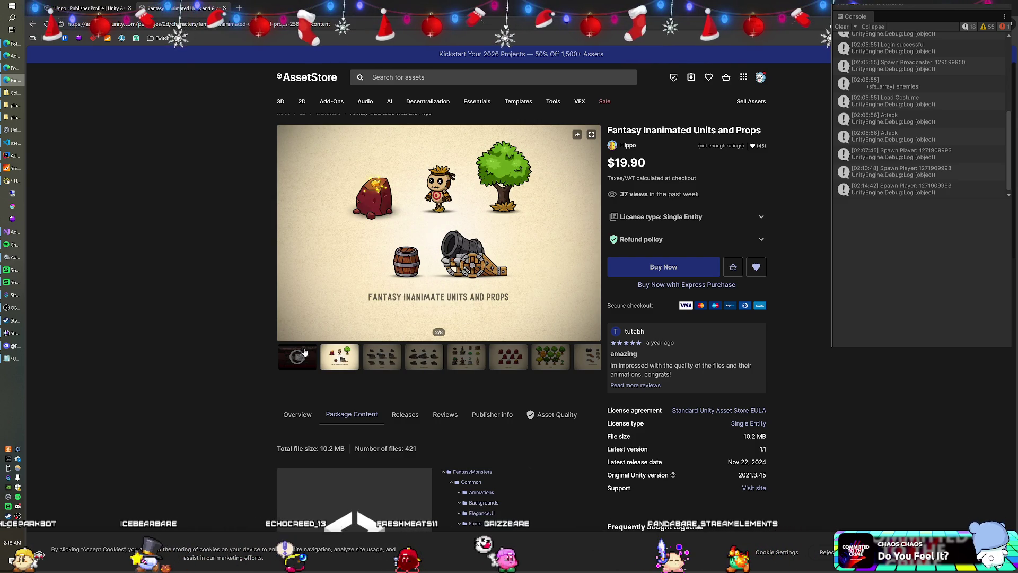
Step: Expand the package's Animations folder to list each monster's animation folders
scroll(480, 254, down, 3)
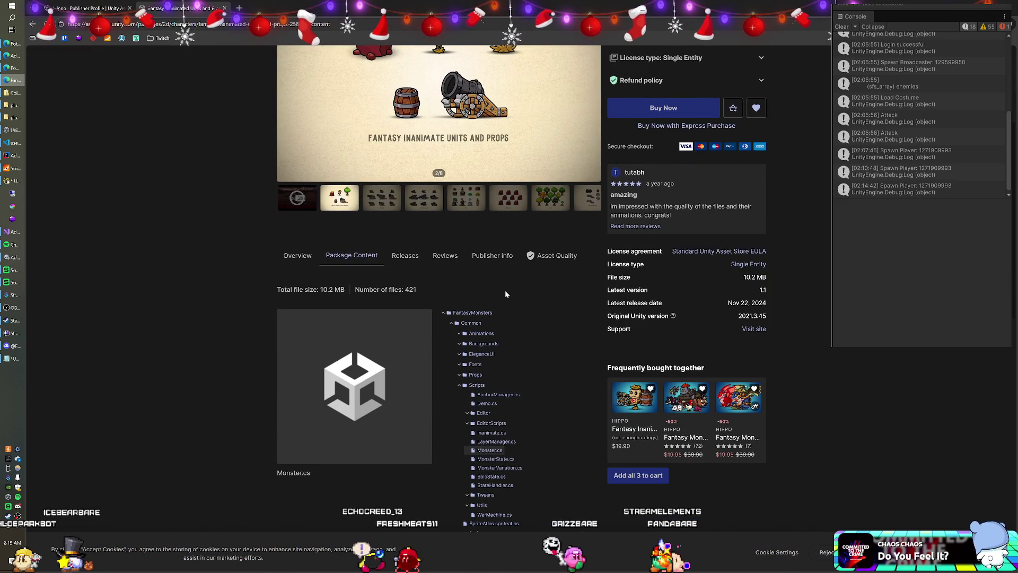
scroll(505, 291, down, 2)
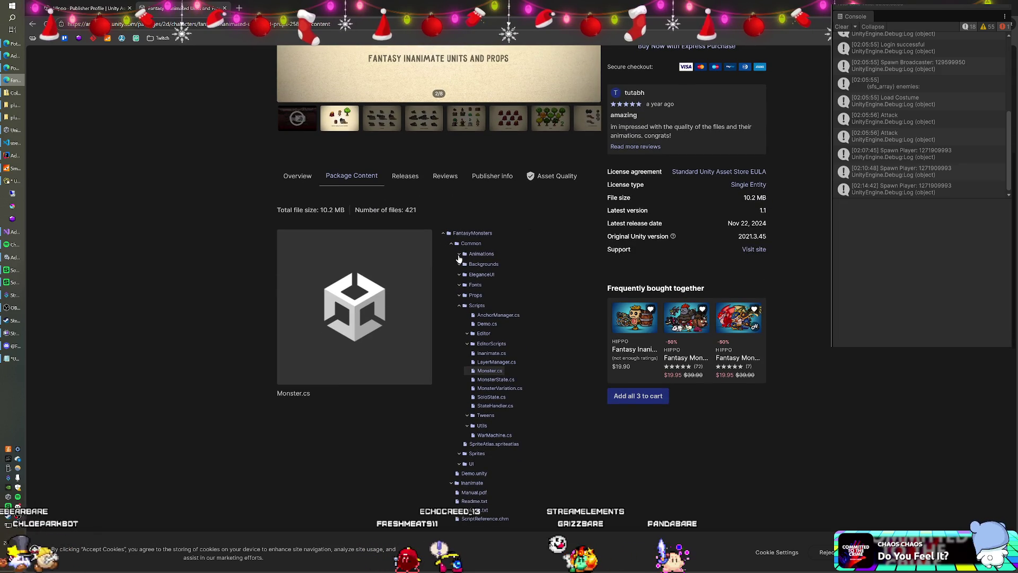
click(459, 254)
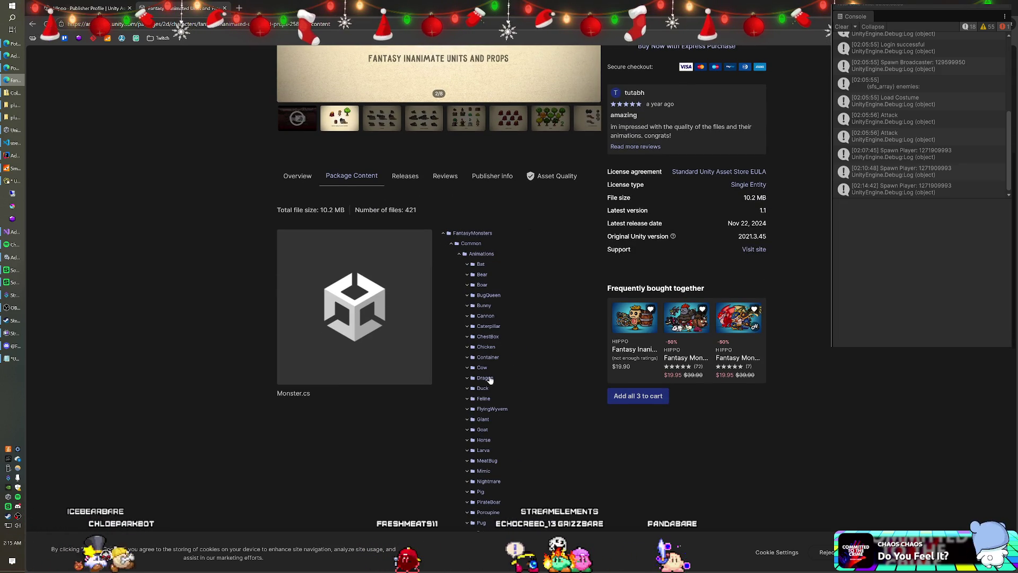
scroll(496, 434, down, 3)
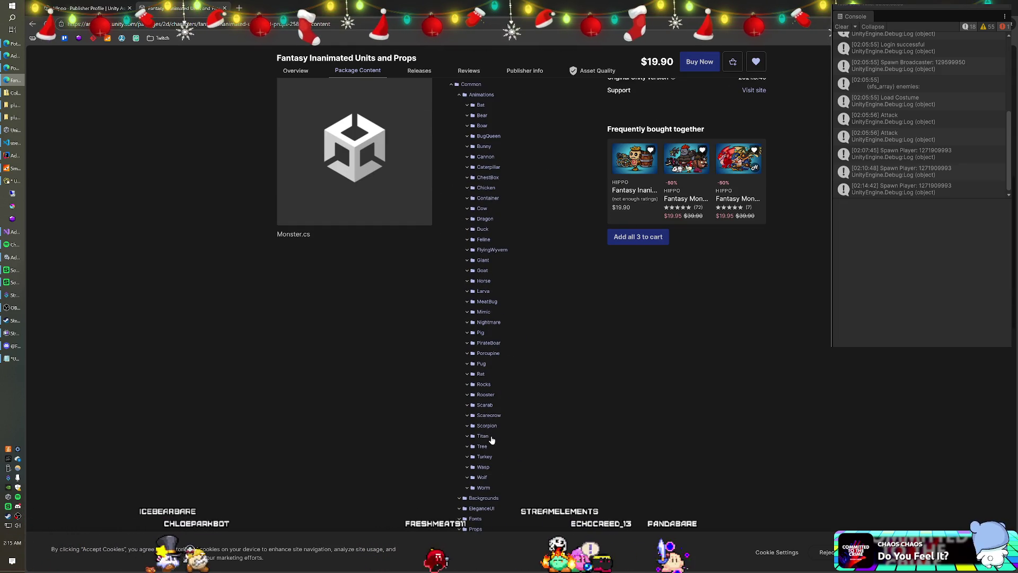
scroll(494, 383, up, 3)
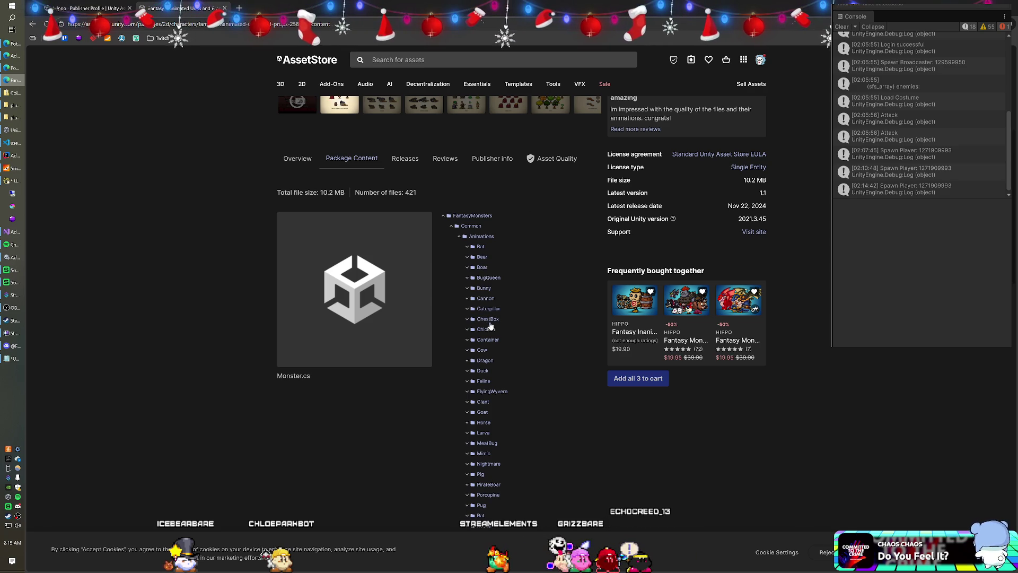
Step: Open the Rocks folder to show Controller.controller, Death.anim and Ready.anim
scroll(493, 348, down, 2)
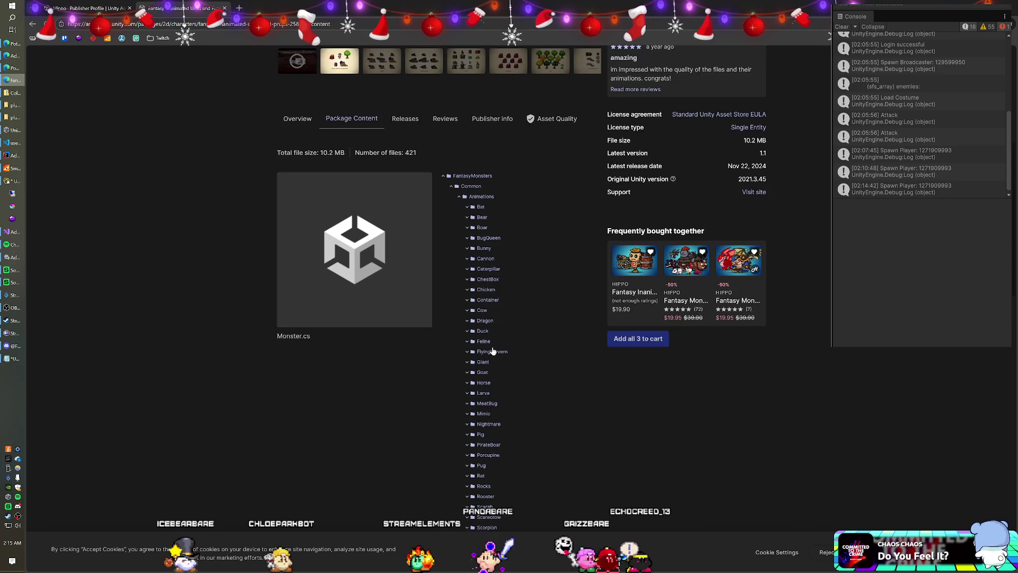
scroll(499, 329, down, 1)
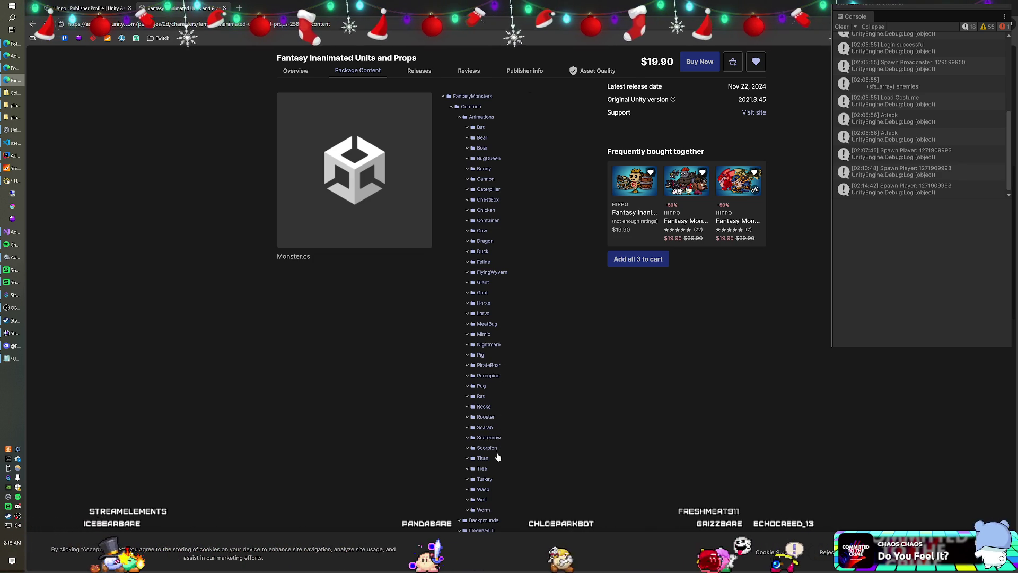
scroll(497, 458, down, 3)
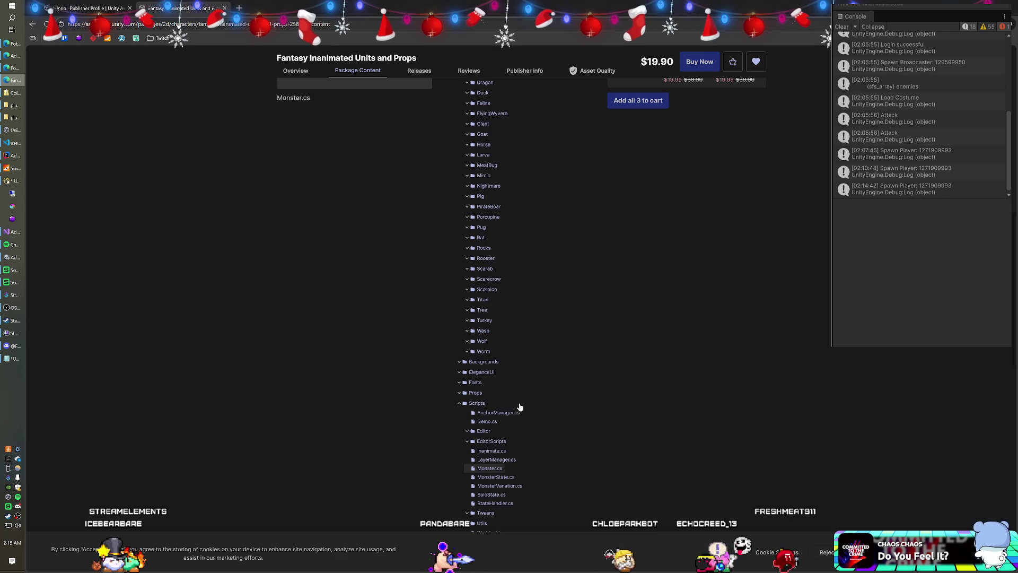
scroll(519, 407, up, 2)
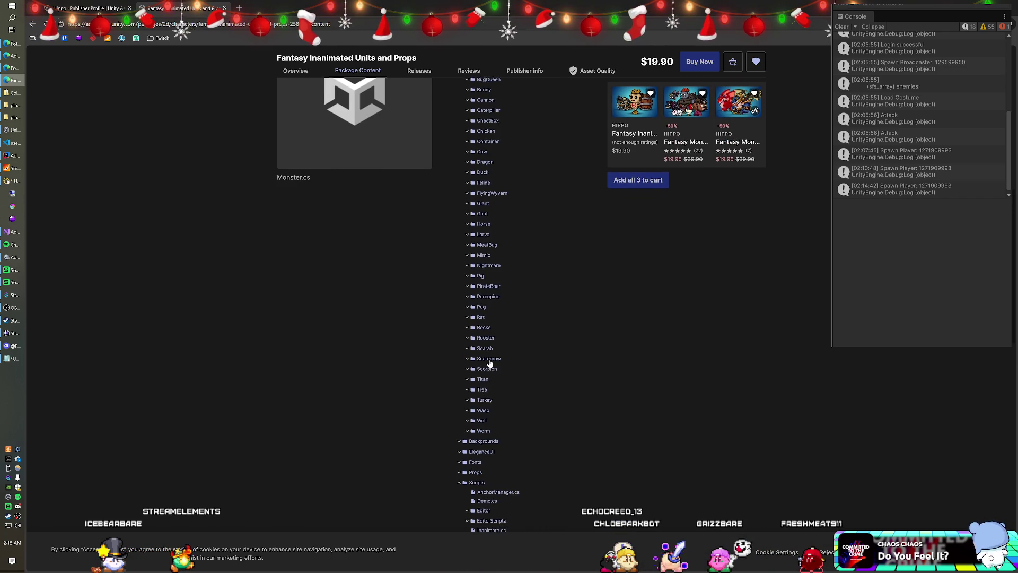
scroll(489, 362, up, 1)
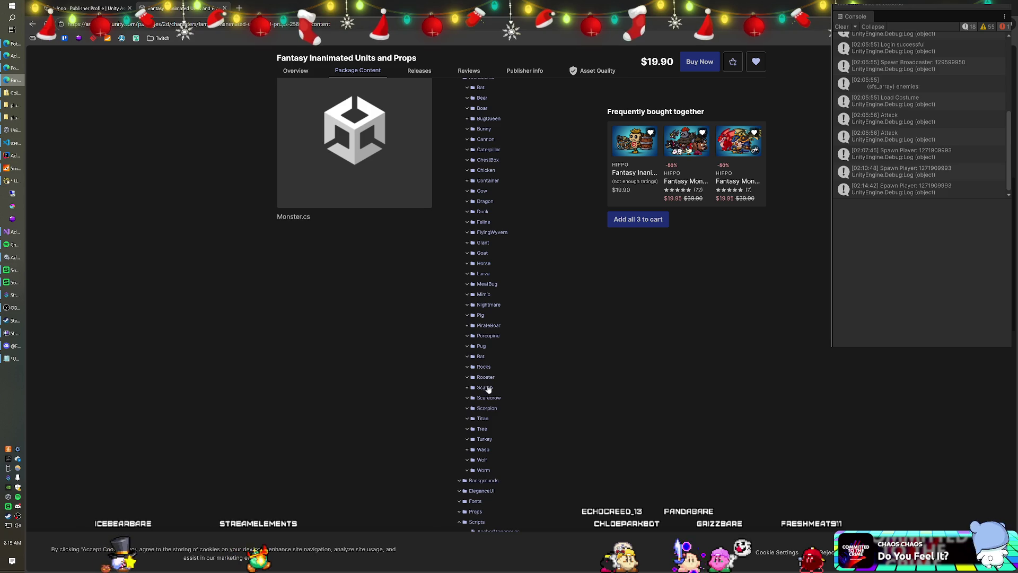
scroll(485, 397, up, 1)
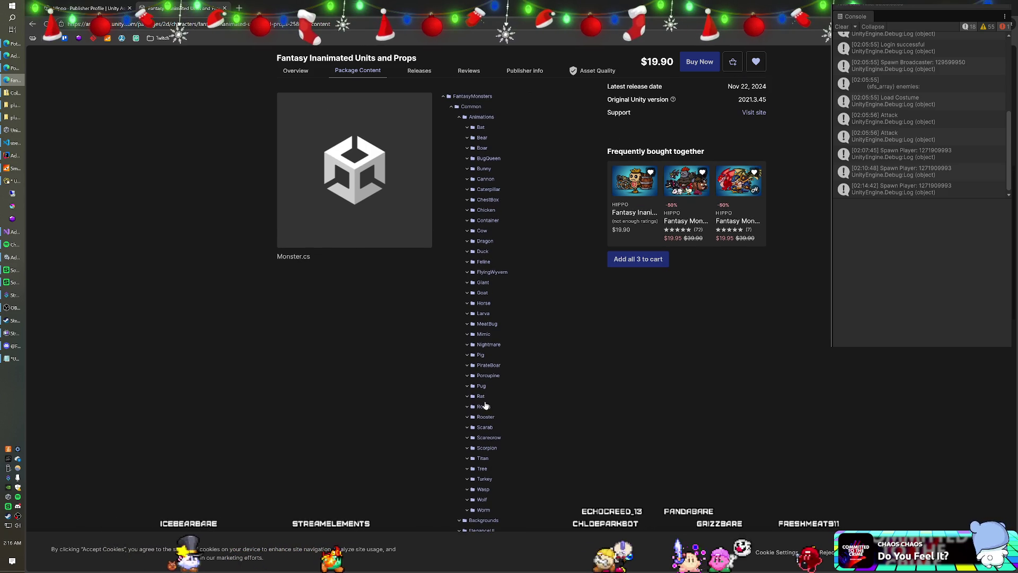
click(466, 408)
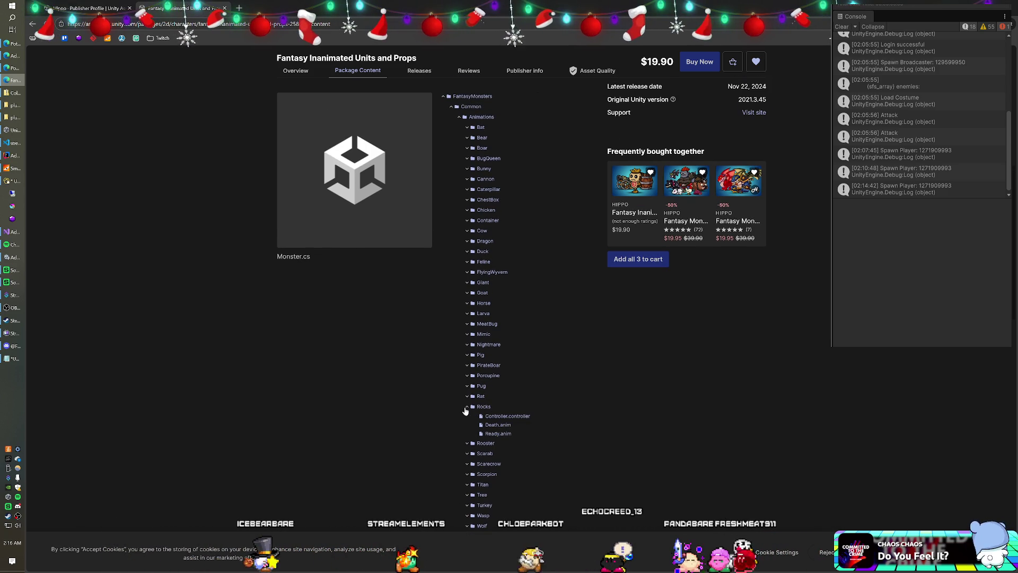
Step: Collapse the Rocks animation folder again
click(468, 408)
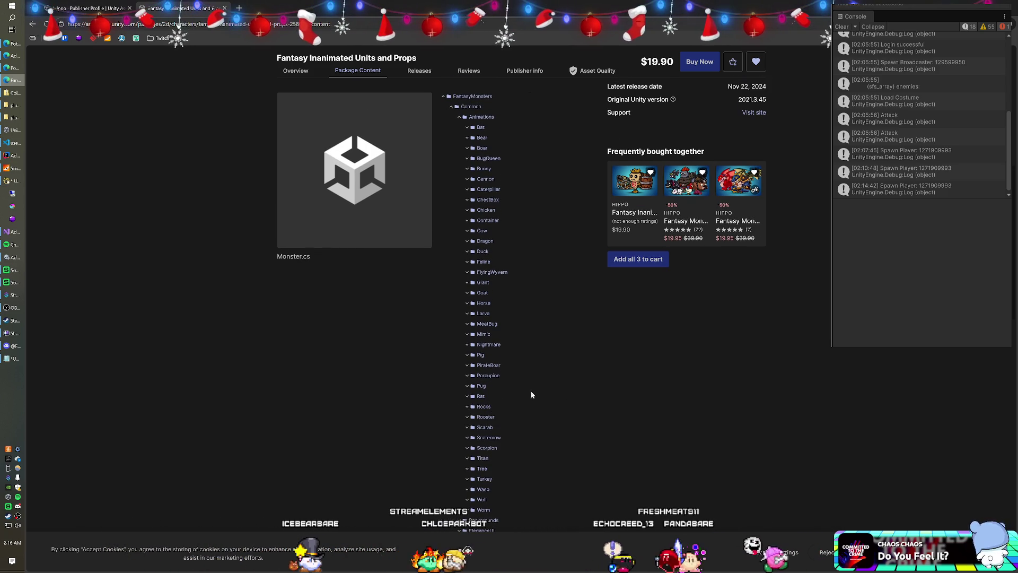
scroll(497, 391, up, 1)
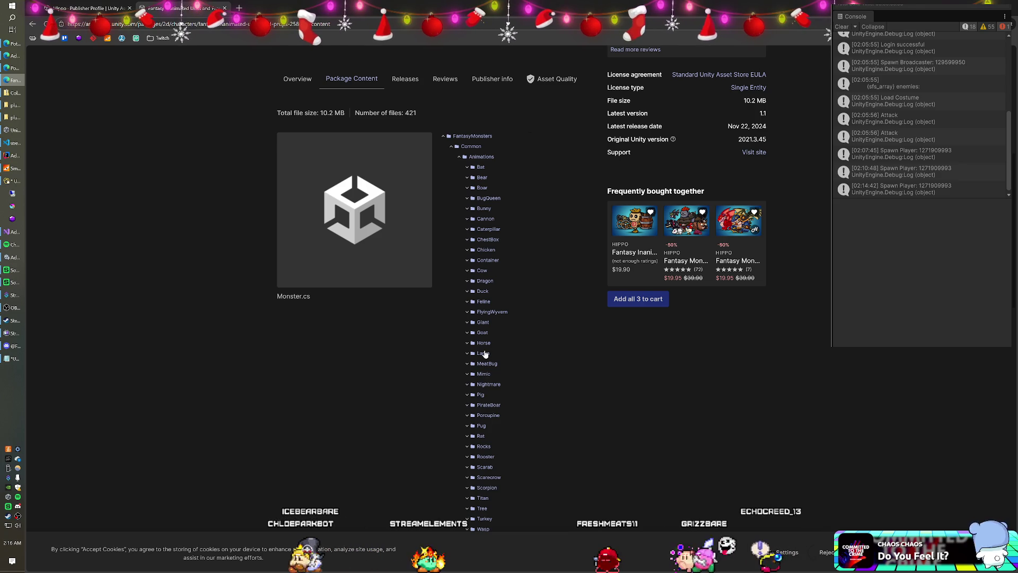
scroll(485, 330, up, 1)
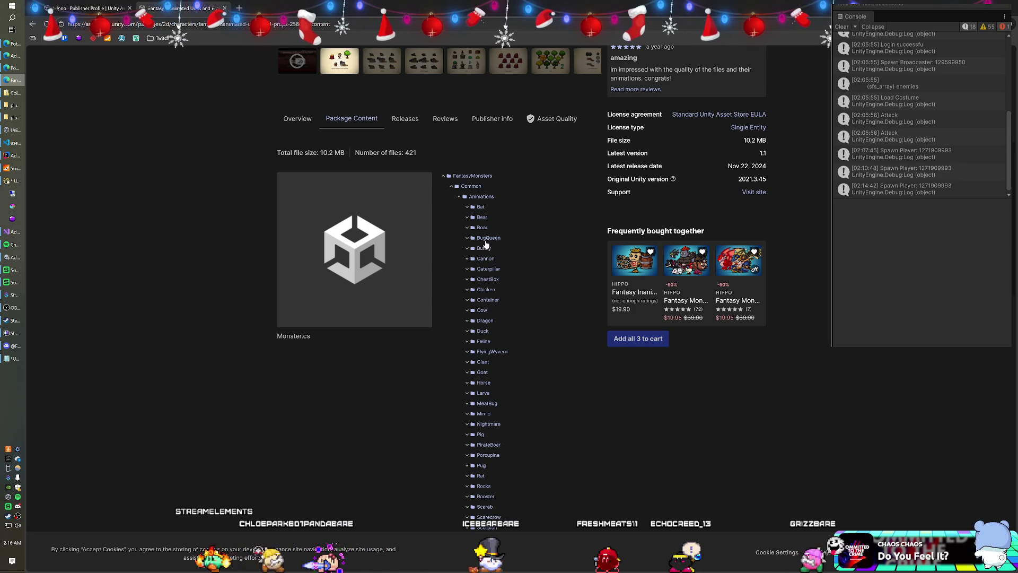
Step: Review the Scripts and EditorScripts files, including Monster.cs, MonsterState.cs and WarMachine.cs
scroll(482, 227, down, 10)
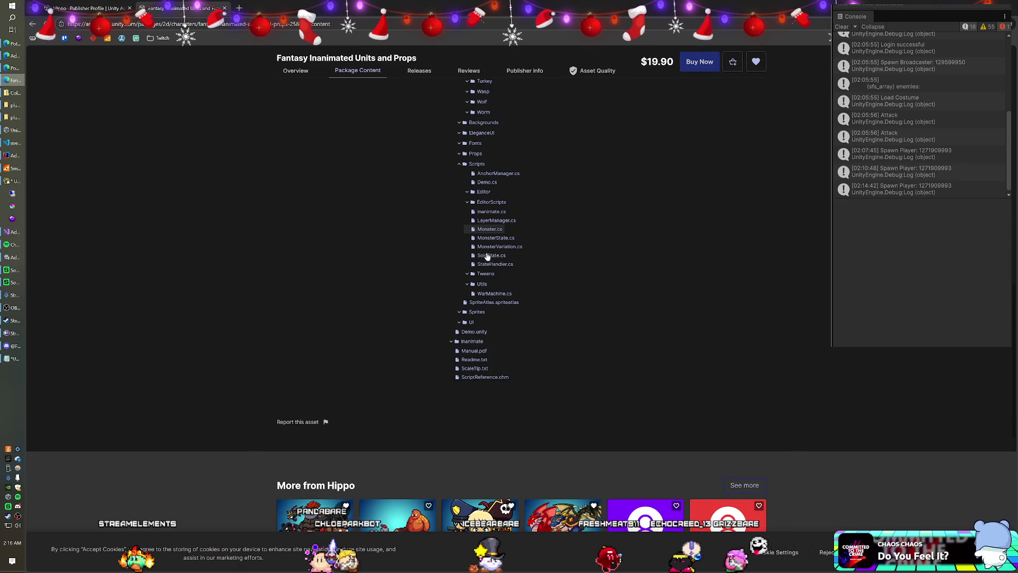
scroll(485, 254, up, 2)
scroll(496, 252, down, 2)
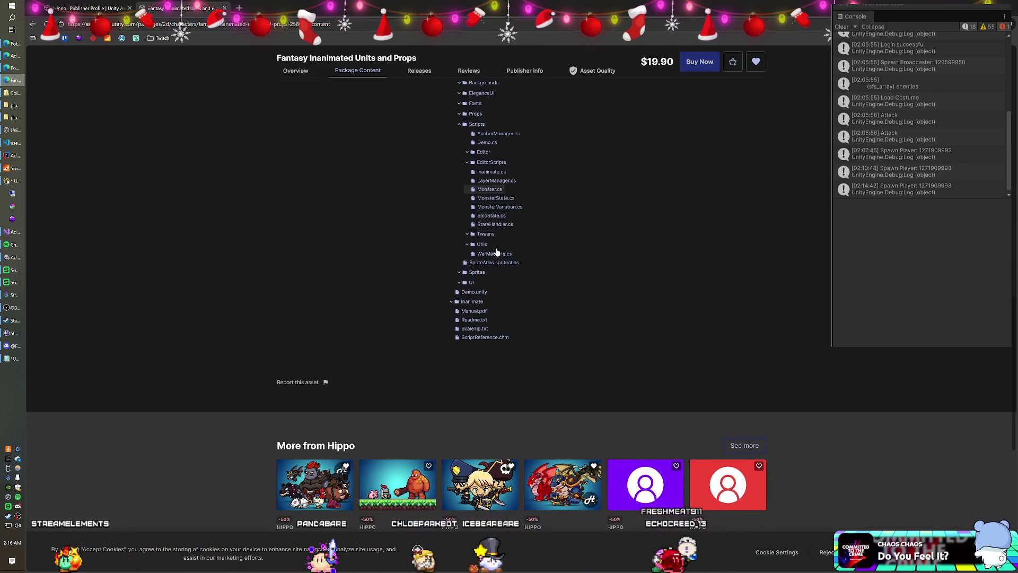
scroll(496, 252, up, 15)
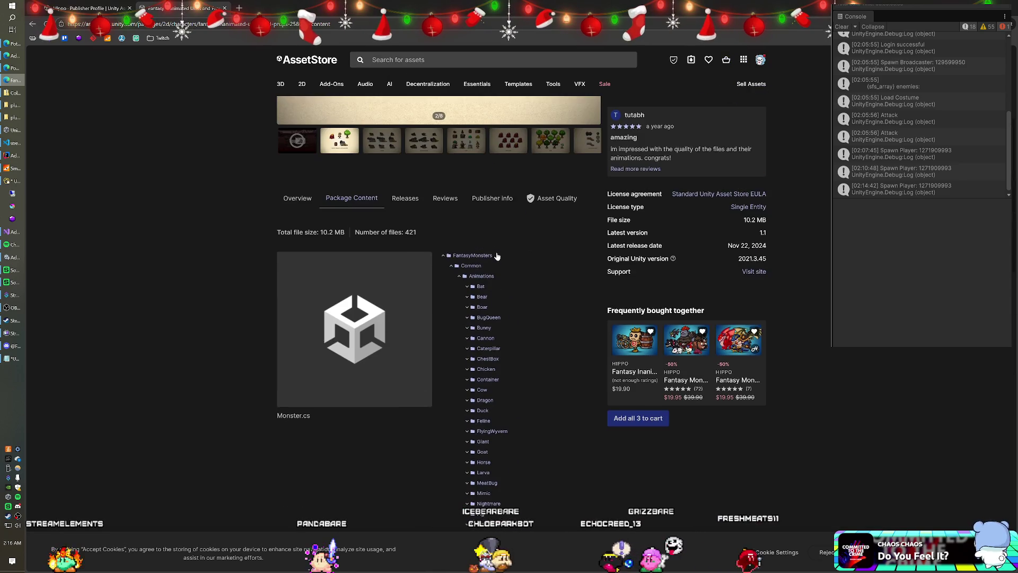
scroll(496, 255, up, 1)
scroll(496, 256, down, 6)
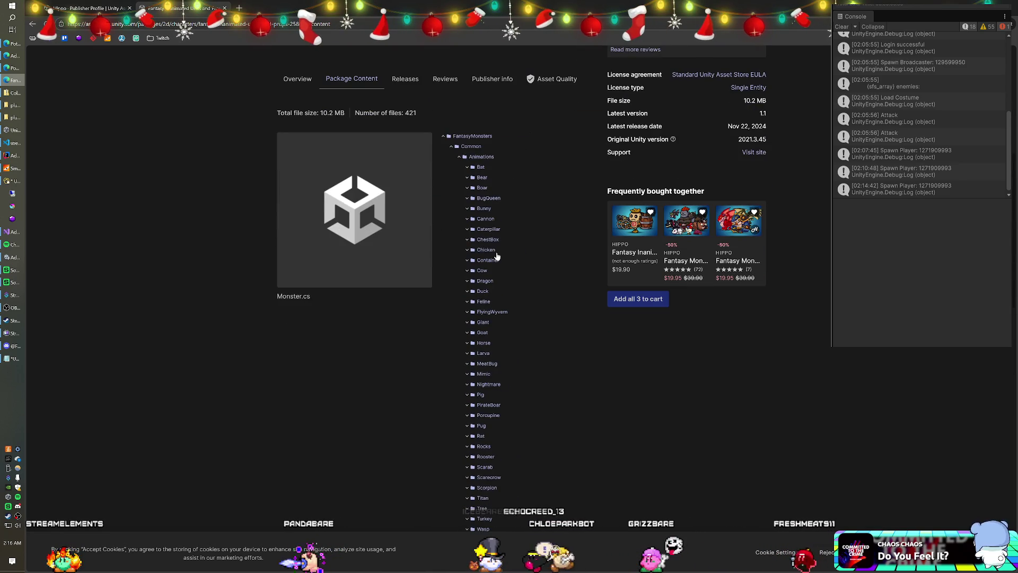
scroll(496, 257, up, 3)
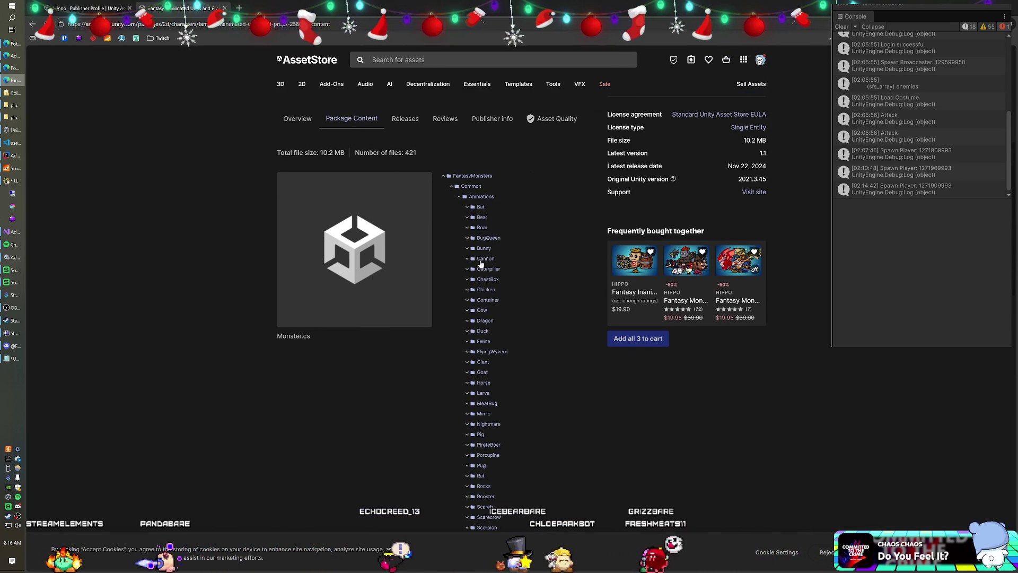
scroll(478, 262, down, 8)
scroll(480, 266, down, 4)
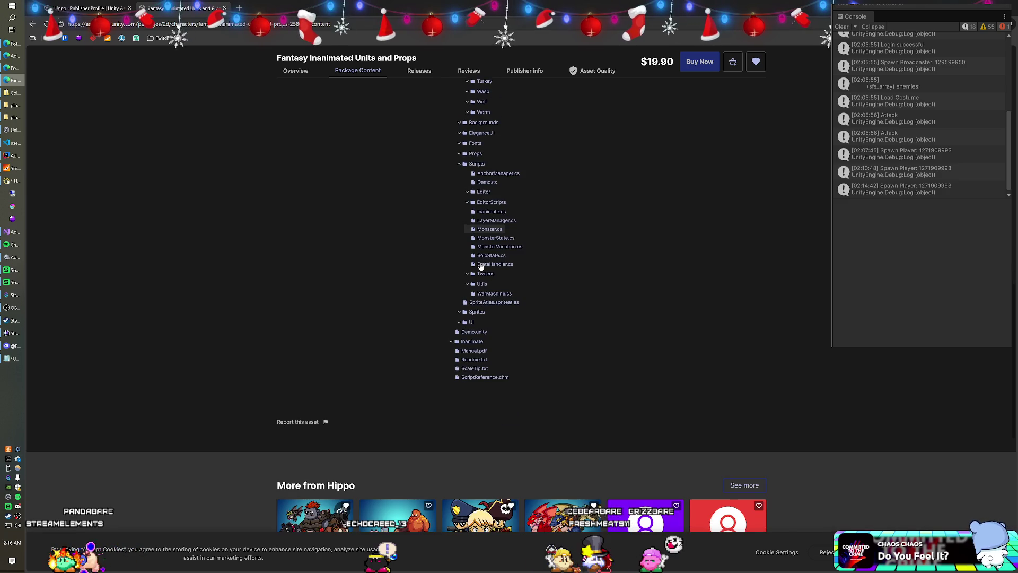
scroll(480, 266, up, 4)
scroll(499, 297, down, 2)
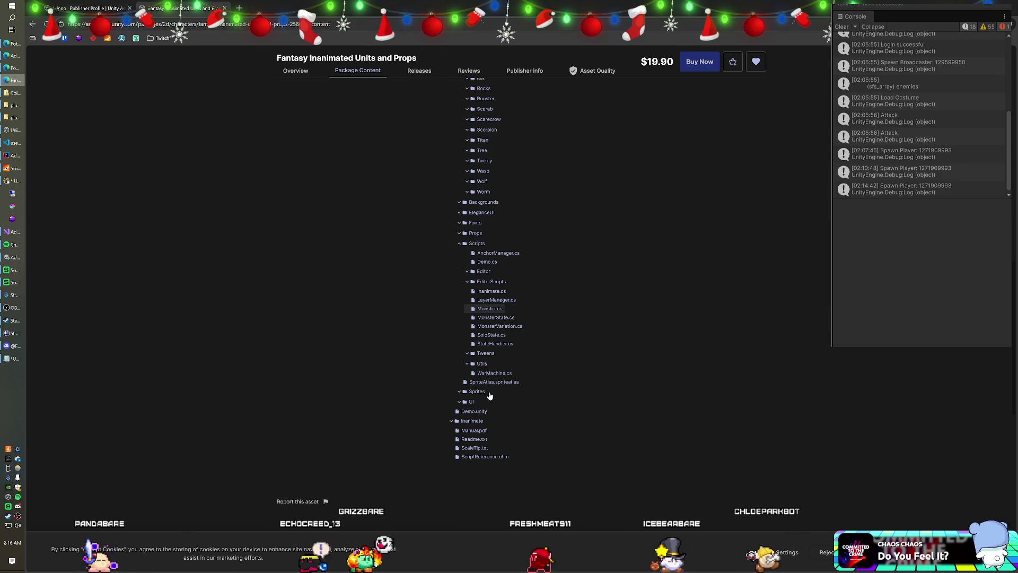
Step: Return to the Unity project's Animator graph with Idle, Ready, Walk, Run, Attack and Death states
key(alt+Tab)
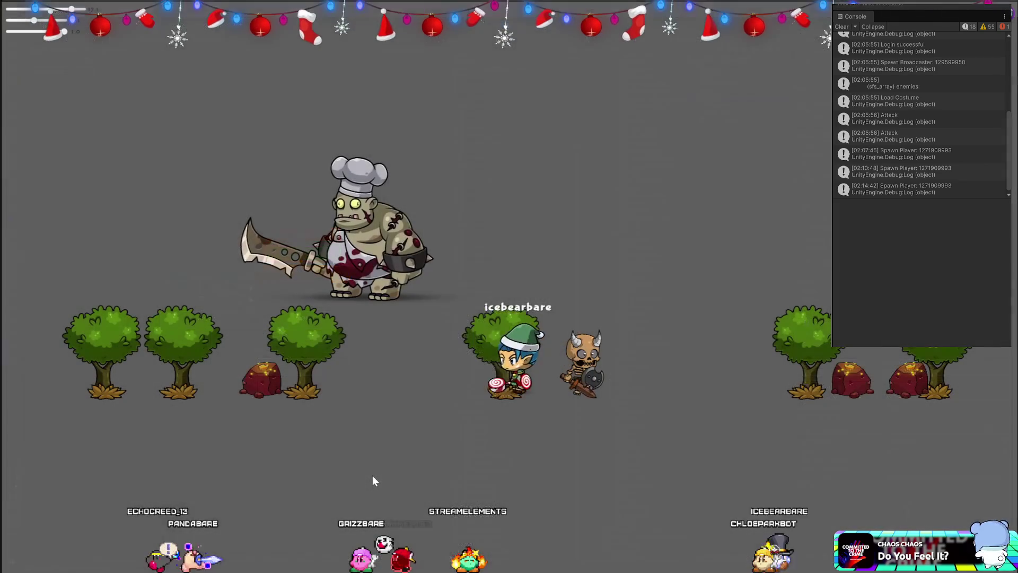
key(Left)
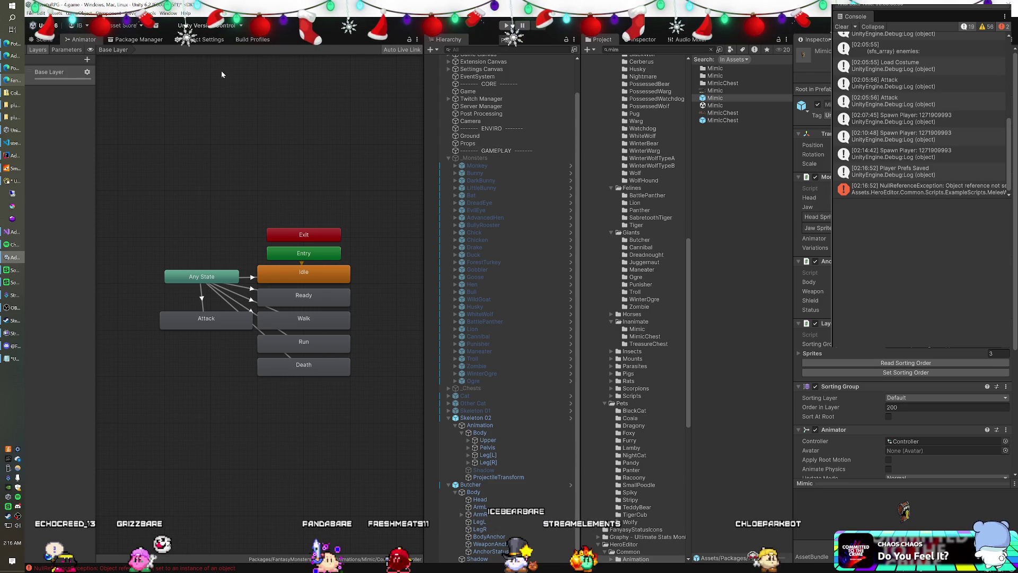
Step: Go back from the package page to Hippo's asset listing and show page 3
click(13, 79)
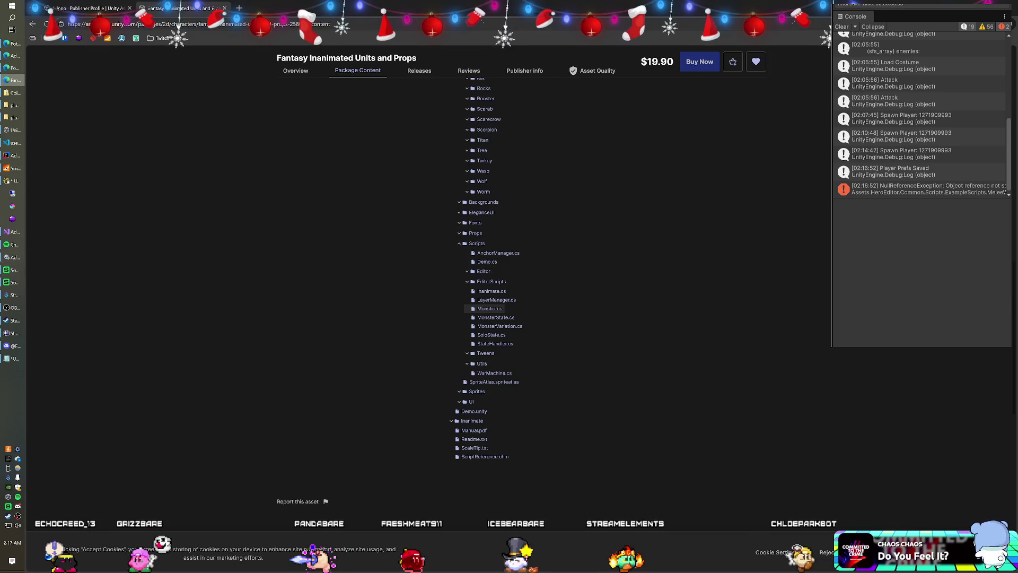
click(225, 8)
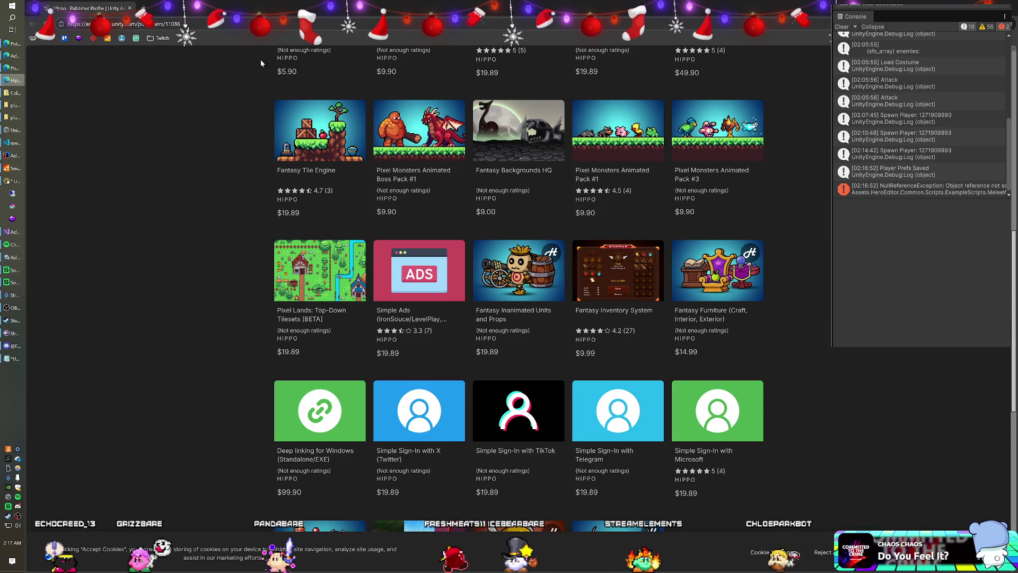
scroll(425, 183, down, 3)
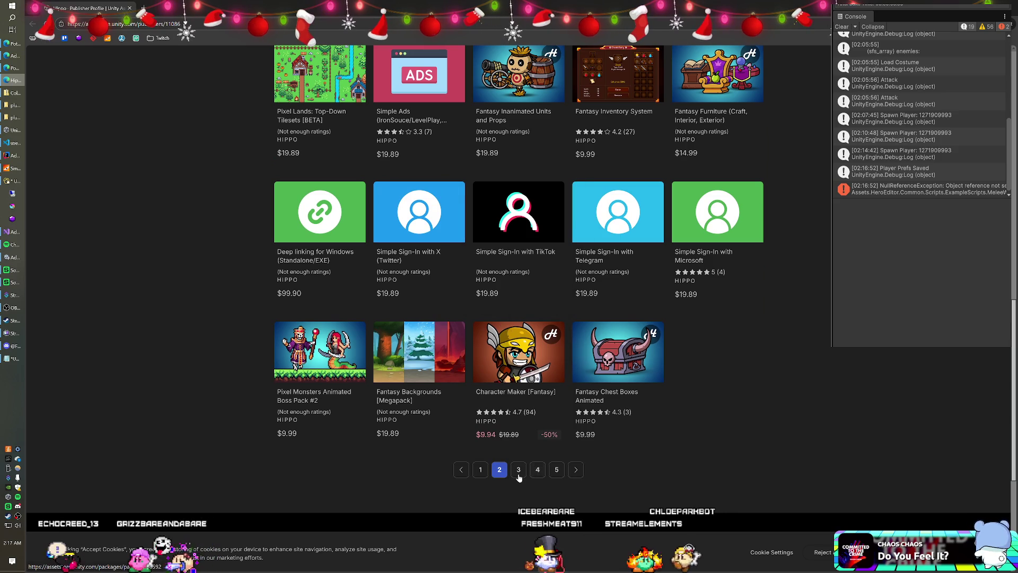
click(518, 470)
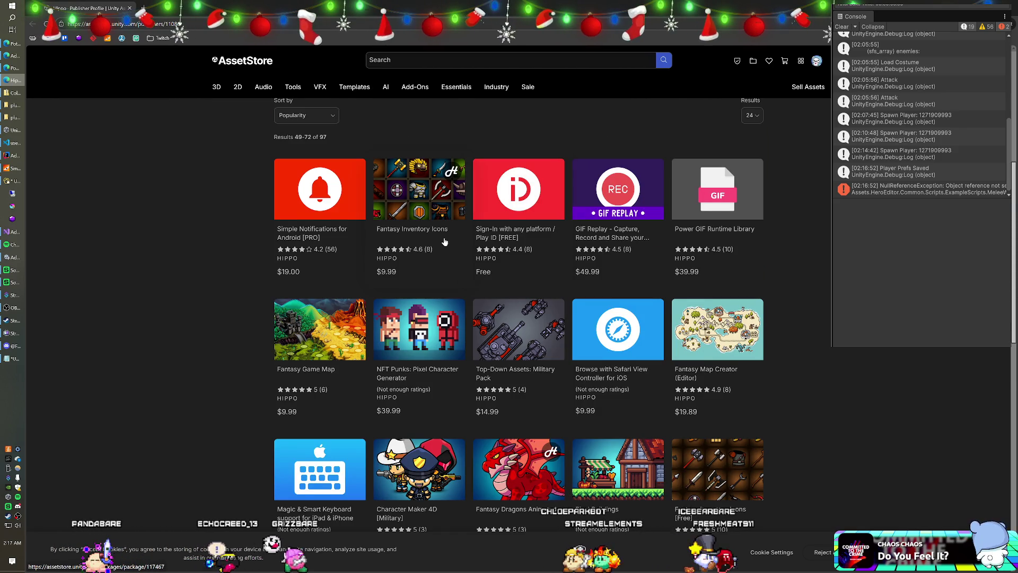
scroll(444, 241, down, 2)
scroll(444, 242, down, 4)
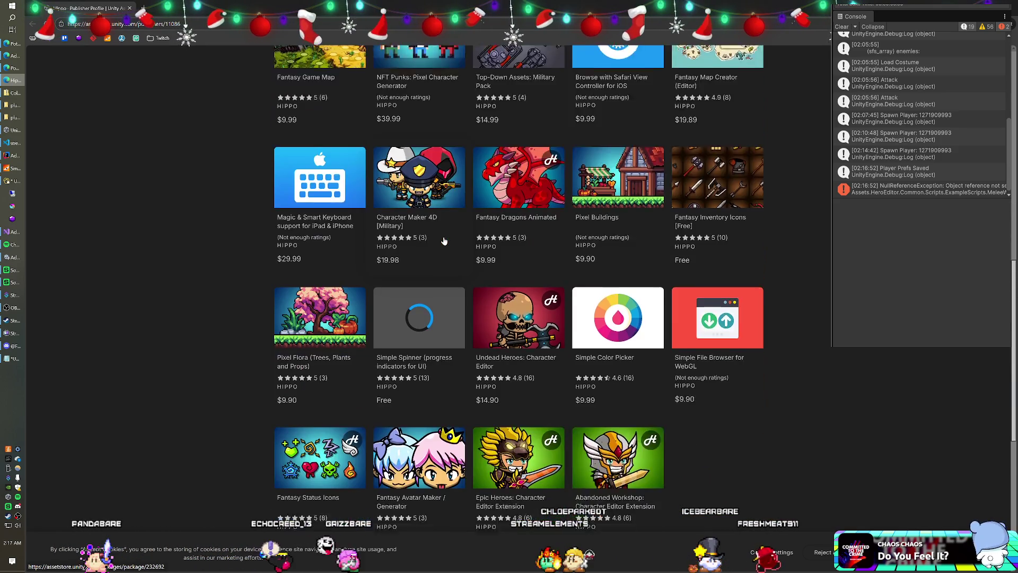
scroll(444, 242, down, 1)
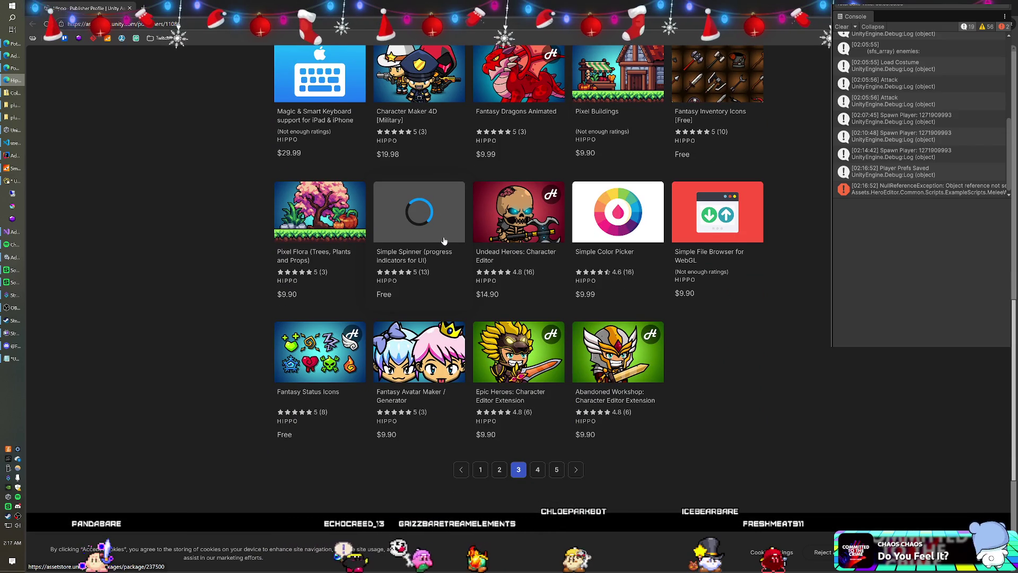
scroll(444, 241, down, 1)
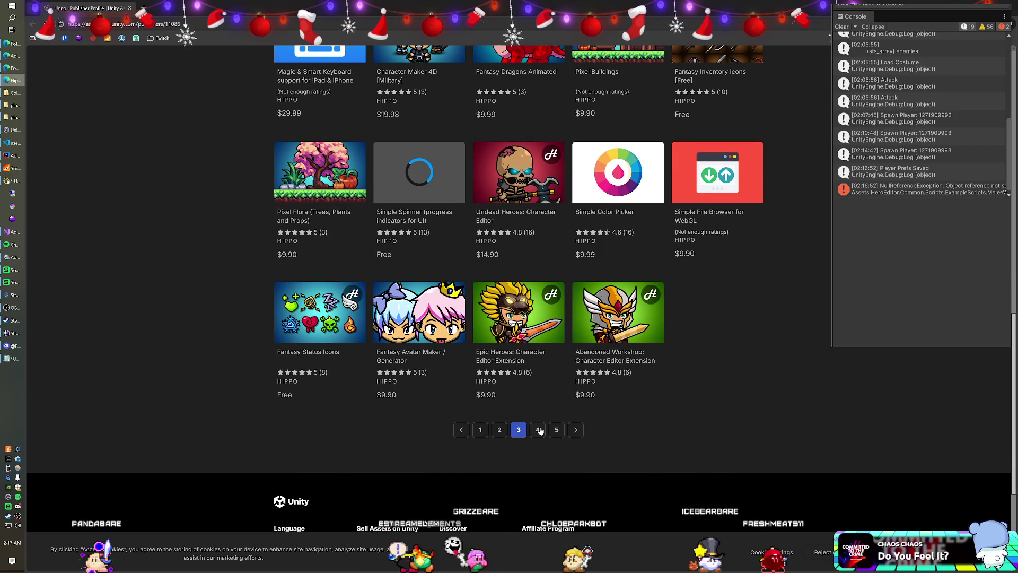
Step: Check pages 4 and 5, then return to page 3 showing Undead Heroes: Character Editor at $14.90
click(539, 429)
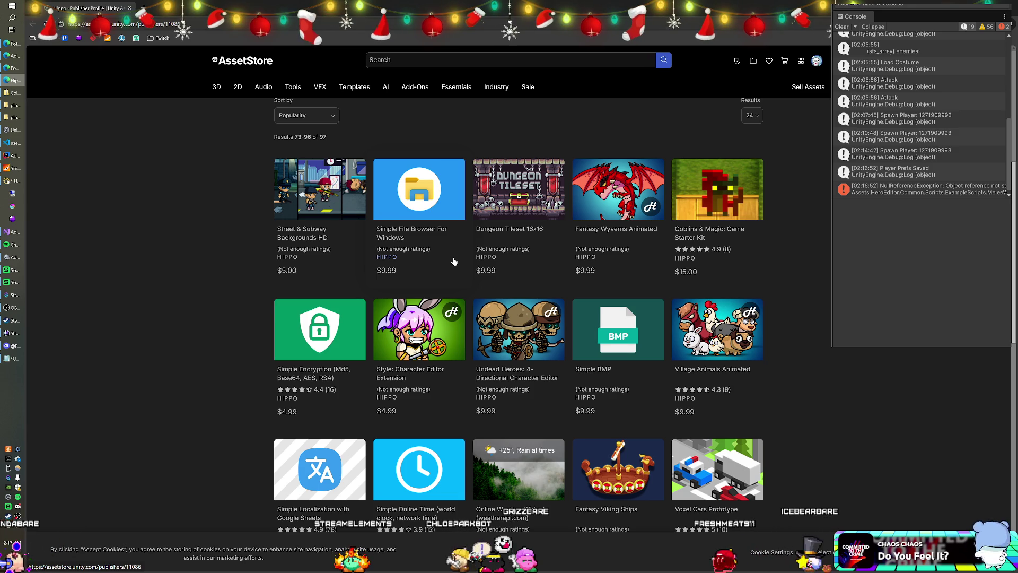
scroll(454, 261, down, 1)
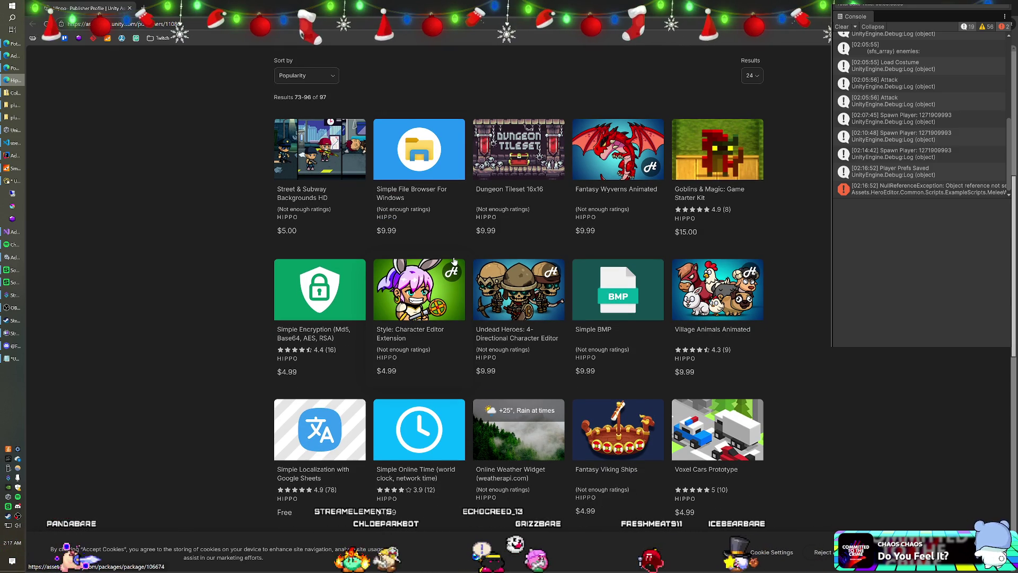
scroll(438, 236, down, 1)
scroll(438, 235, down, 1)
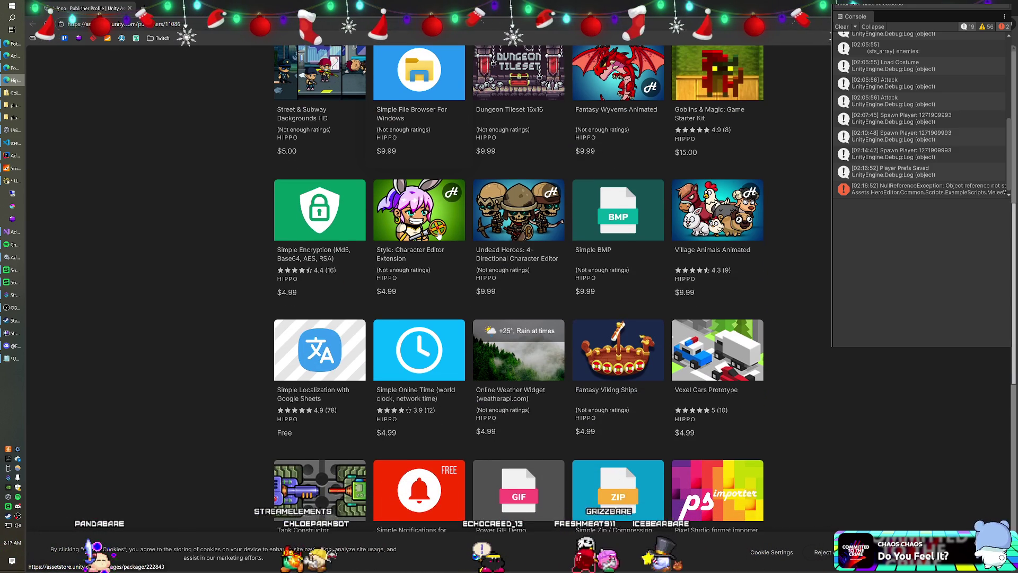
scroll(438, 235, down, 2)
scroll(438, 236, down, 3)
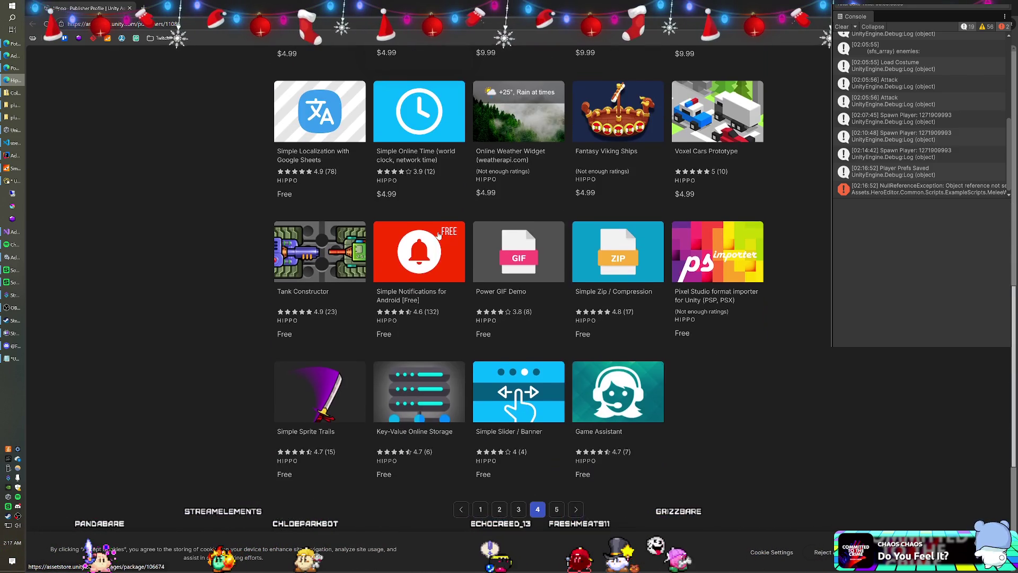
click(576, 427)
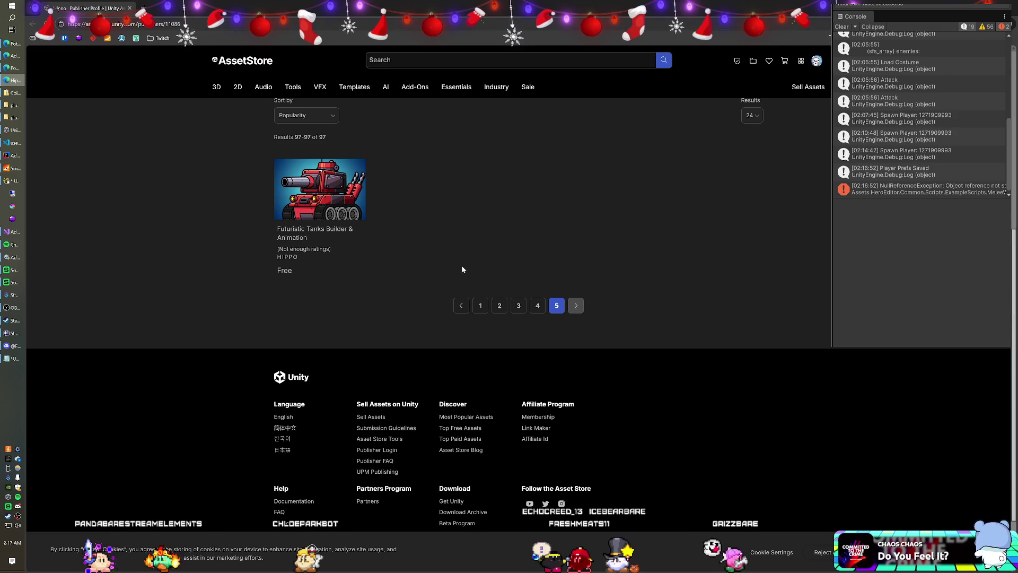
click(519, 305)
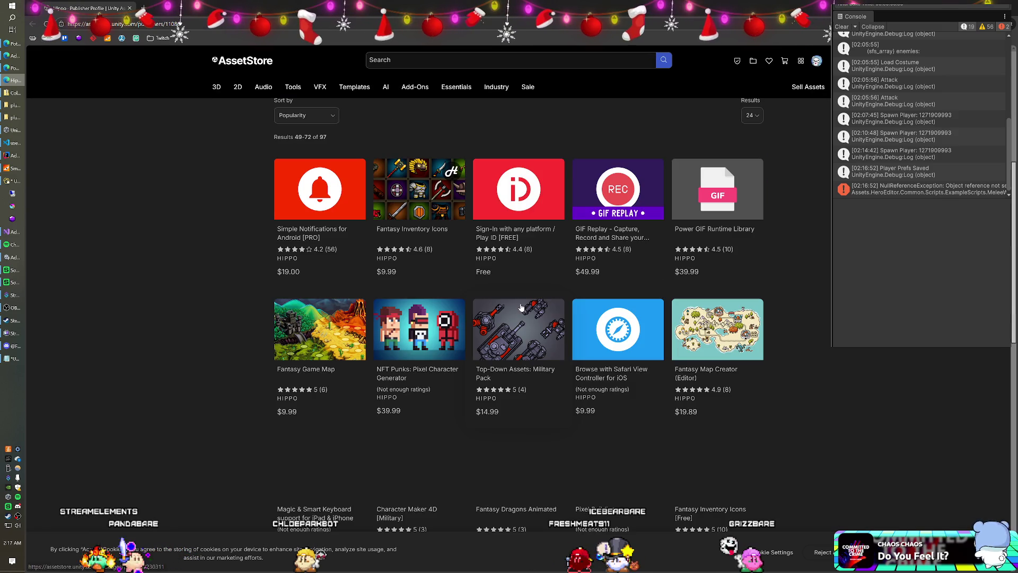
scroll(480, 286, down, 4)
scroll(481, 286, down, 2)
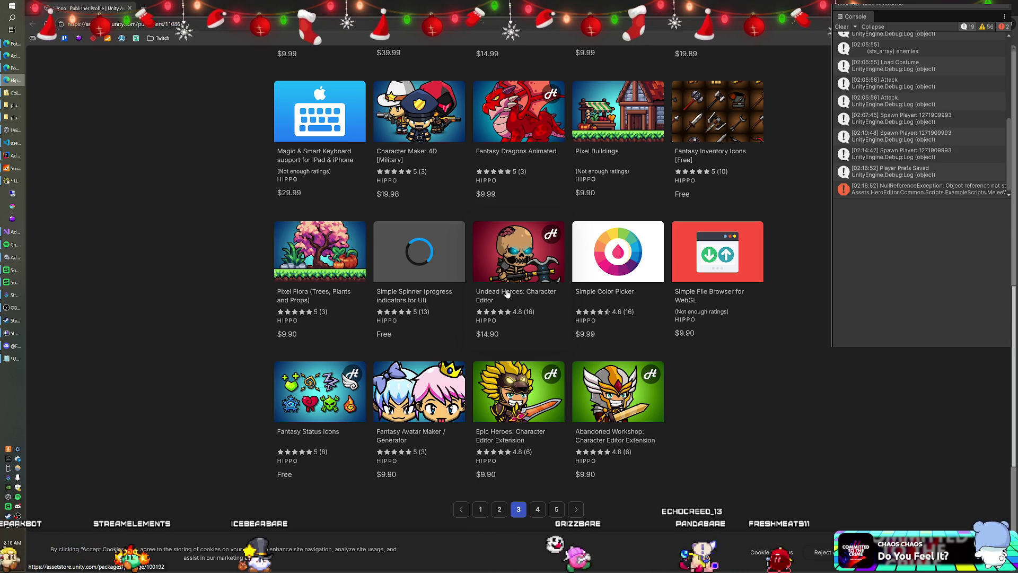
key(alt+Tab)
Step: Glance at users.js in VS Code, then bring up Visual Studio with Monster.cs beside CharacterBase
scroll(387, 222, up, 3)
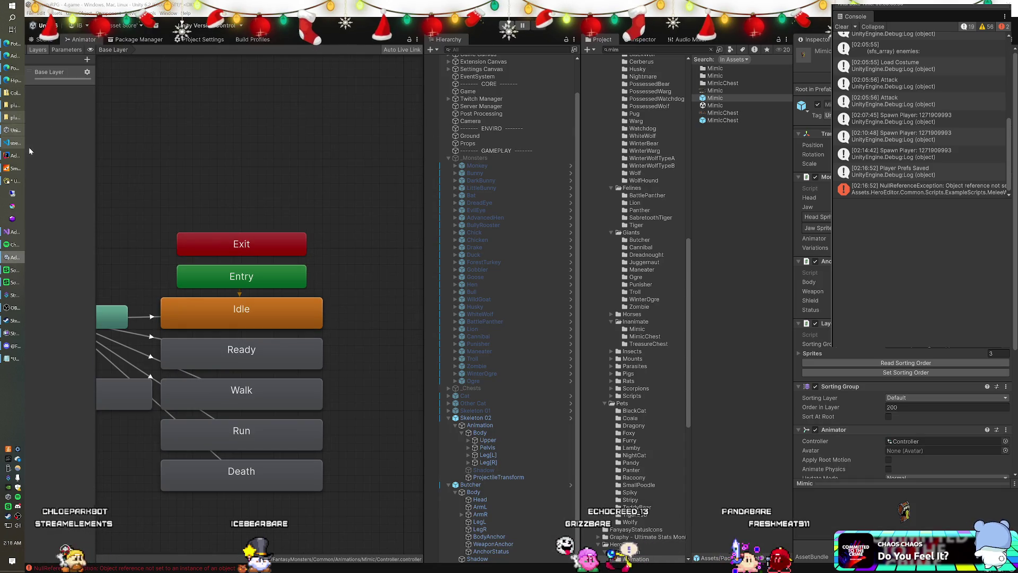
click(11, 143)
scroll(350, 318, up, 8)
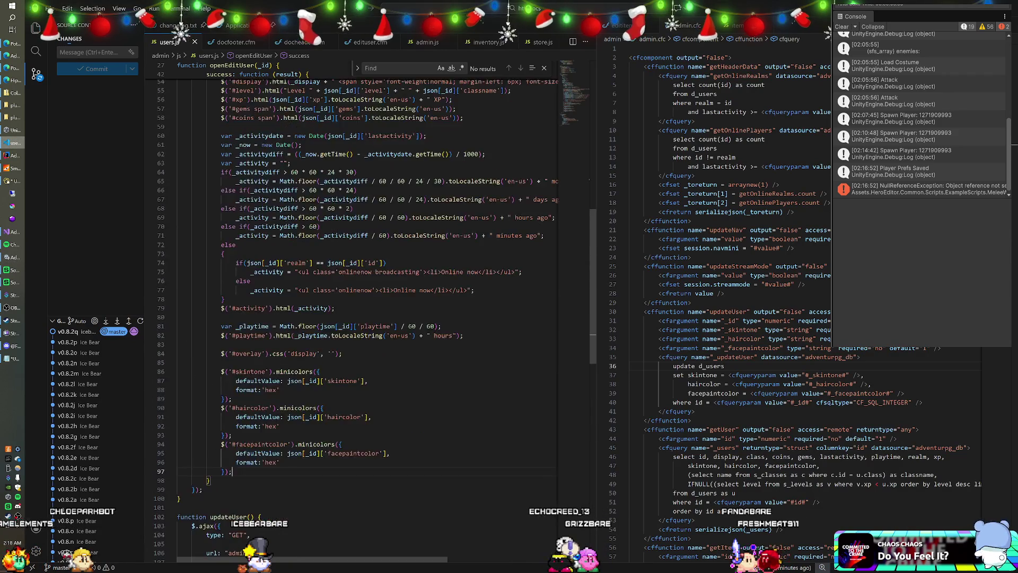
scroll(350, 318, up, 10)
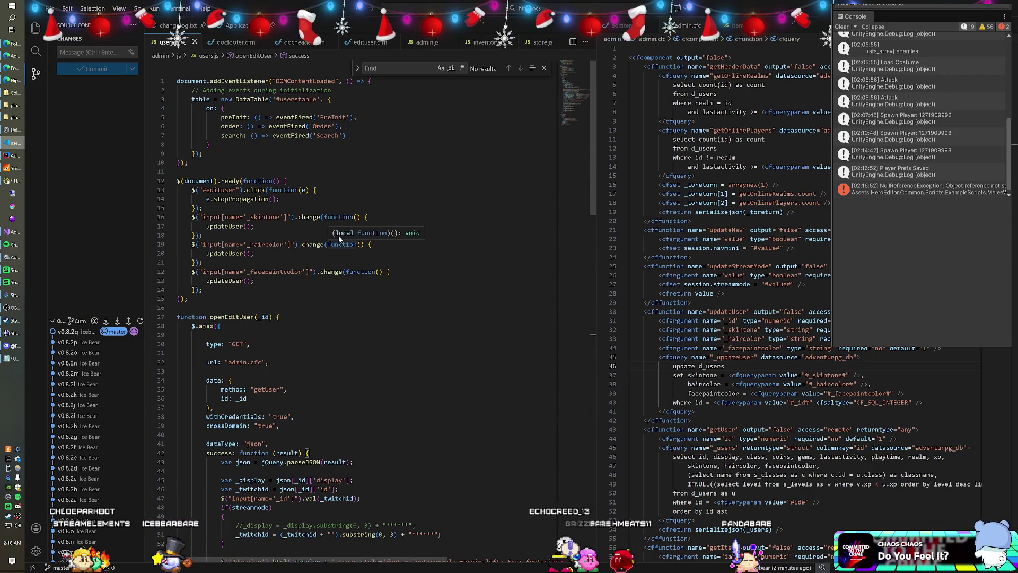
click(10, 231)
scroll(385, 228, up, 11)
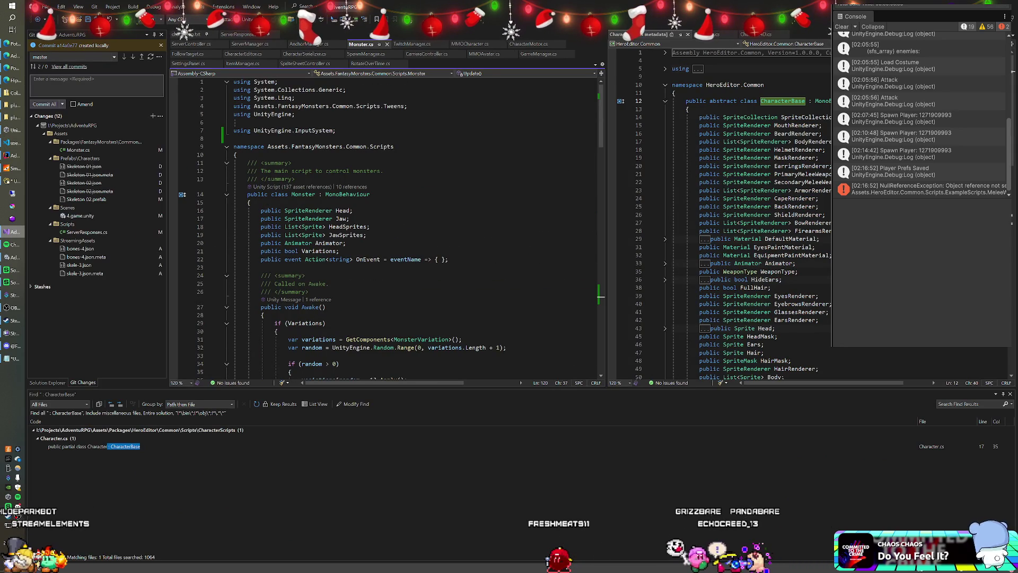
click(301, 195)
scroll(318, 212, down, 1)
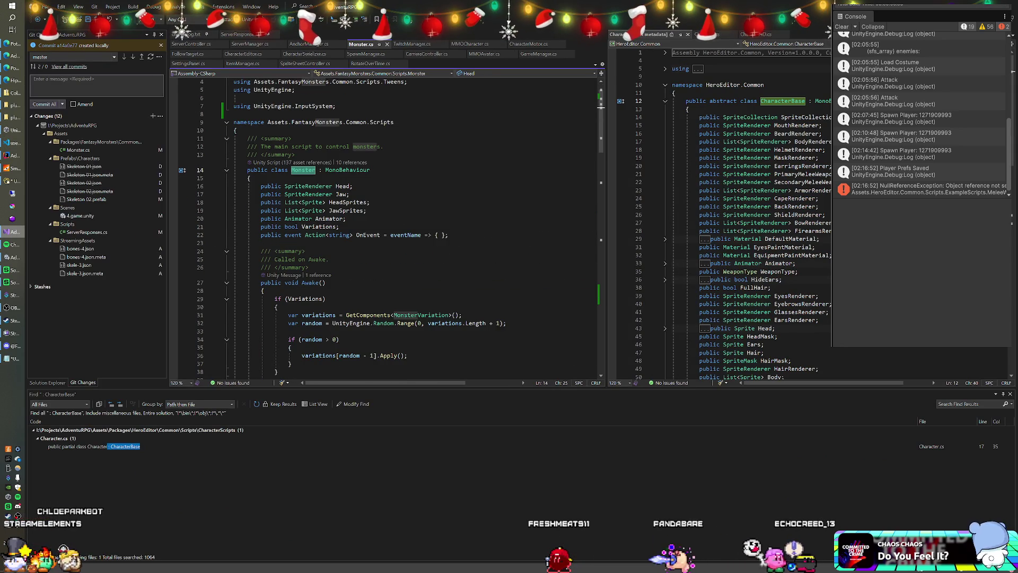
click(346, 187)
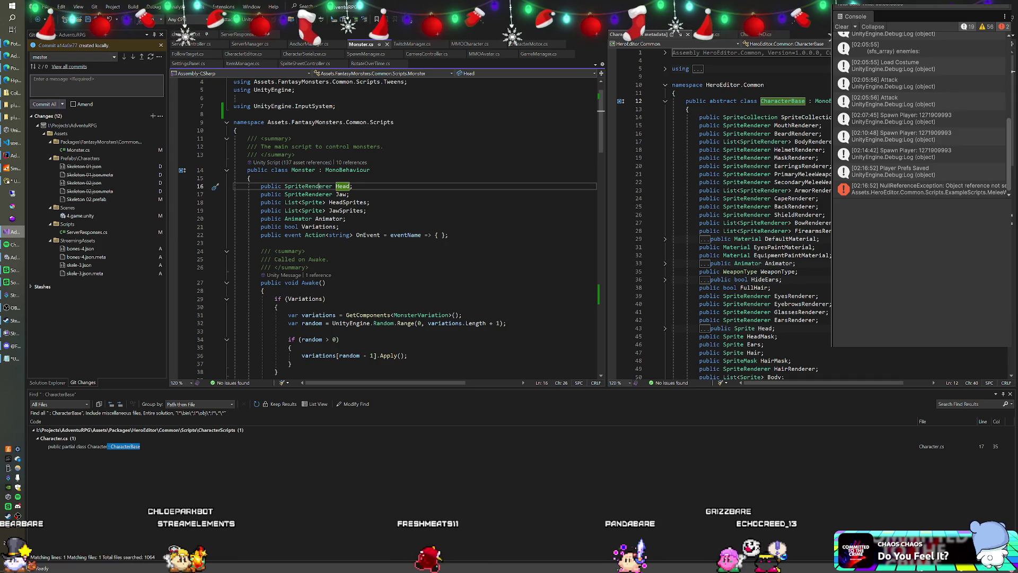
scroll(742, 212, down, 2)
click(740, 125)
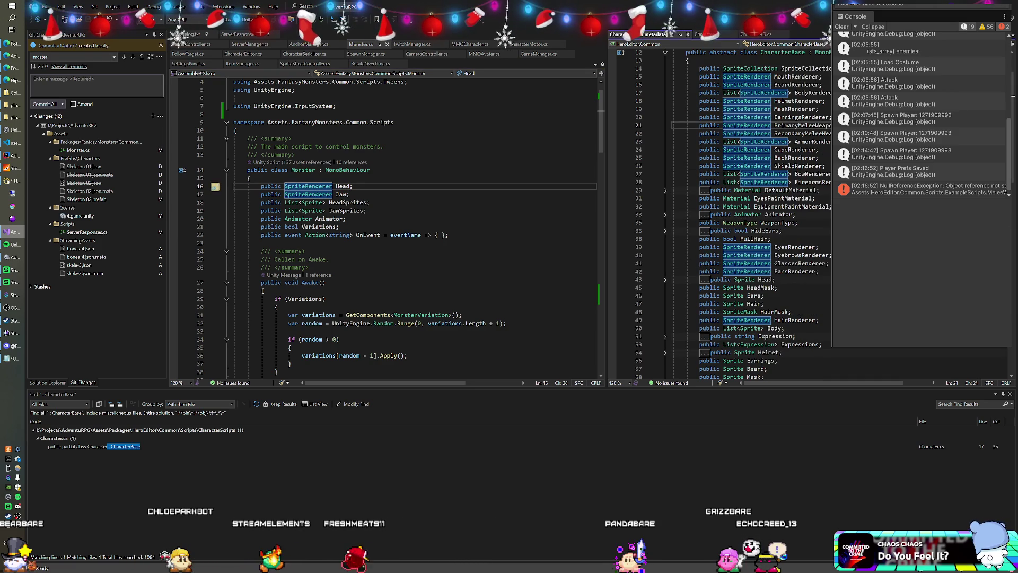
scroll(742, 213, up, 1)
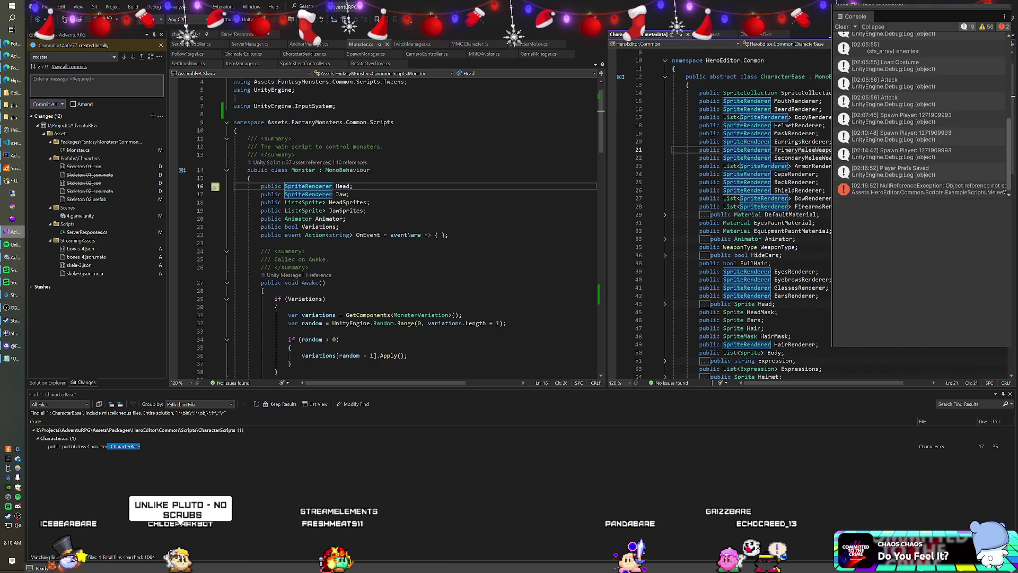
scroll(742, 212, down, 3)
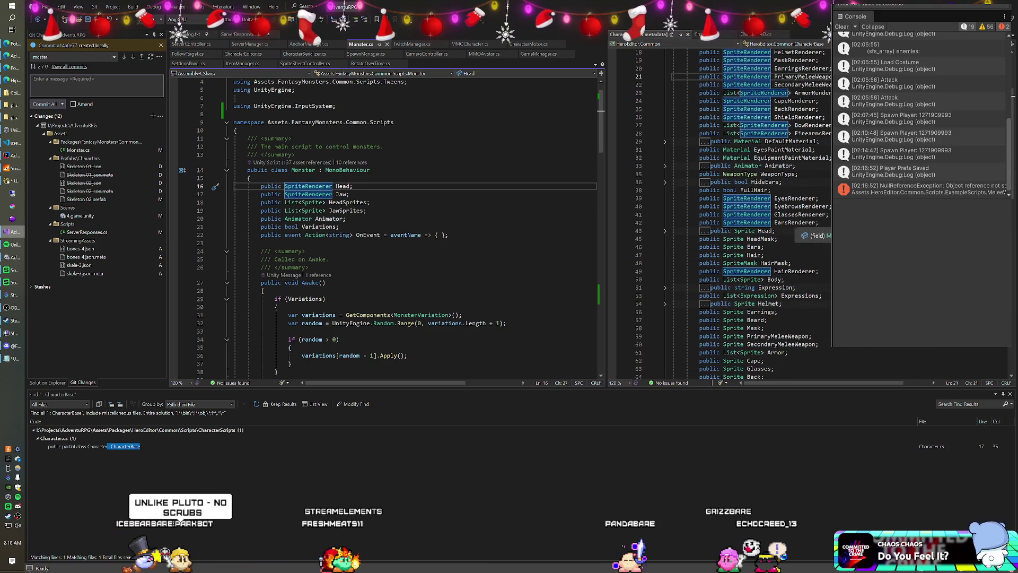
click(312, 194)
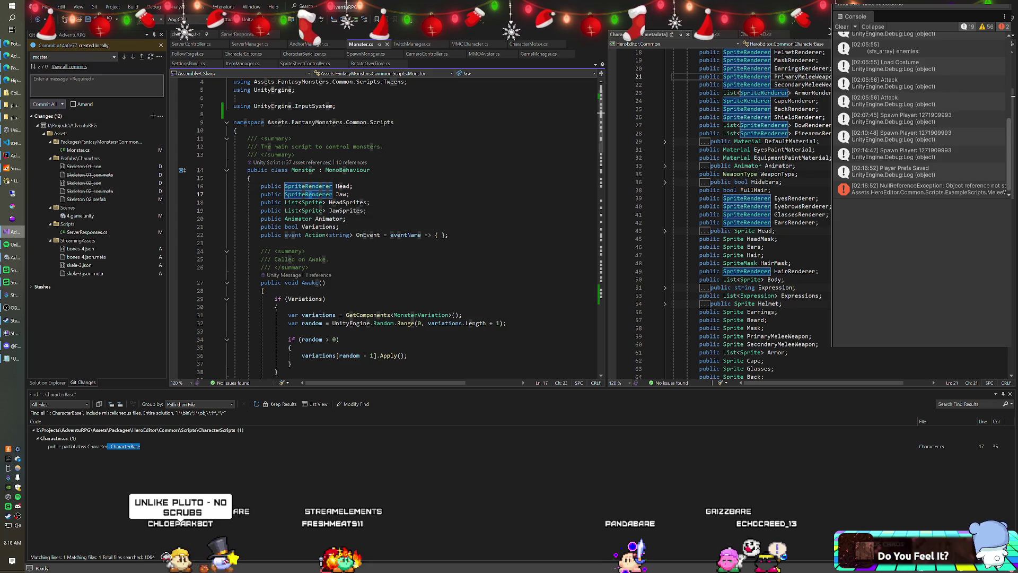
scroll(754, 261, down, 3)
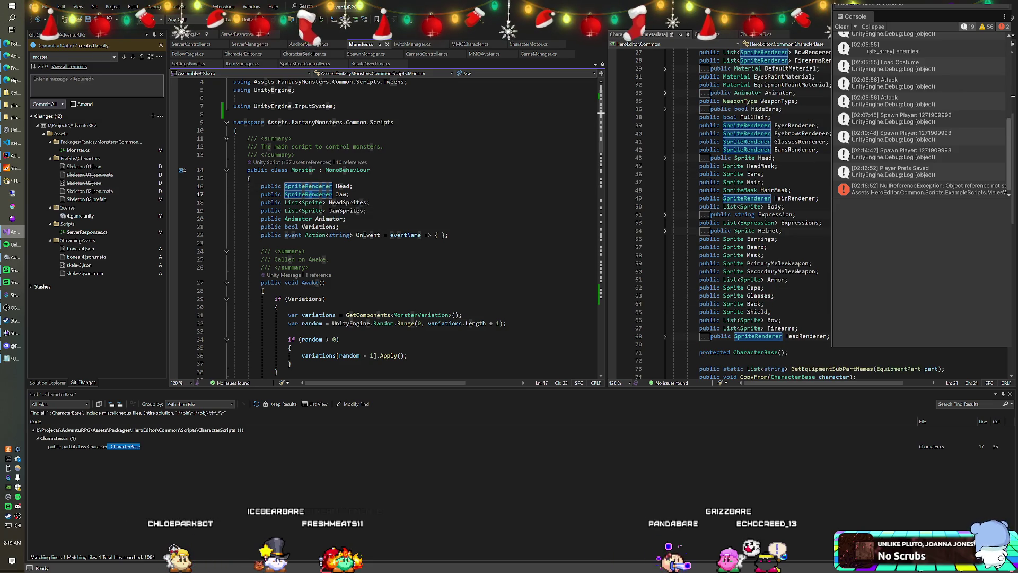
click(322, 219)
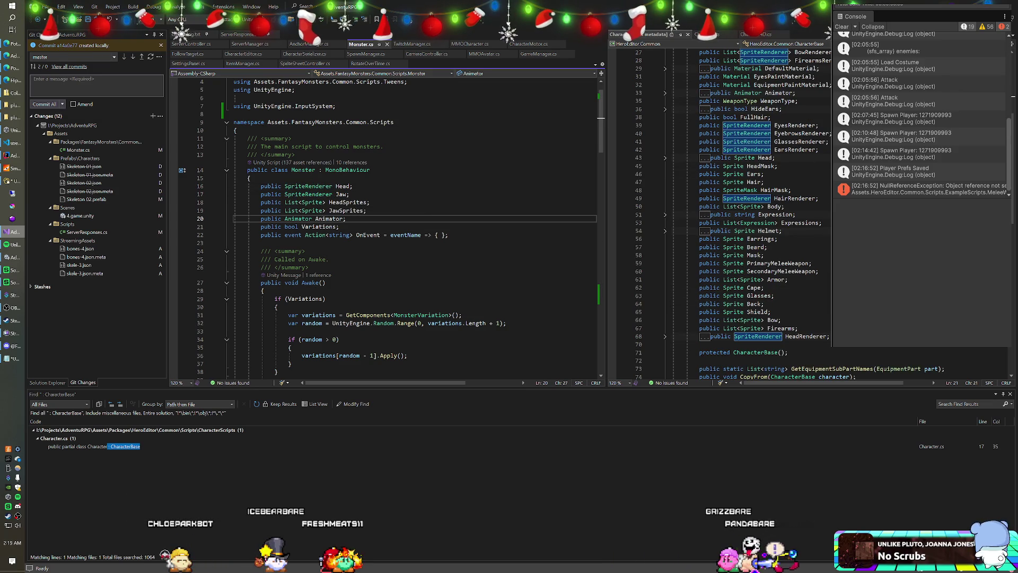
click(318, 226)
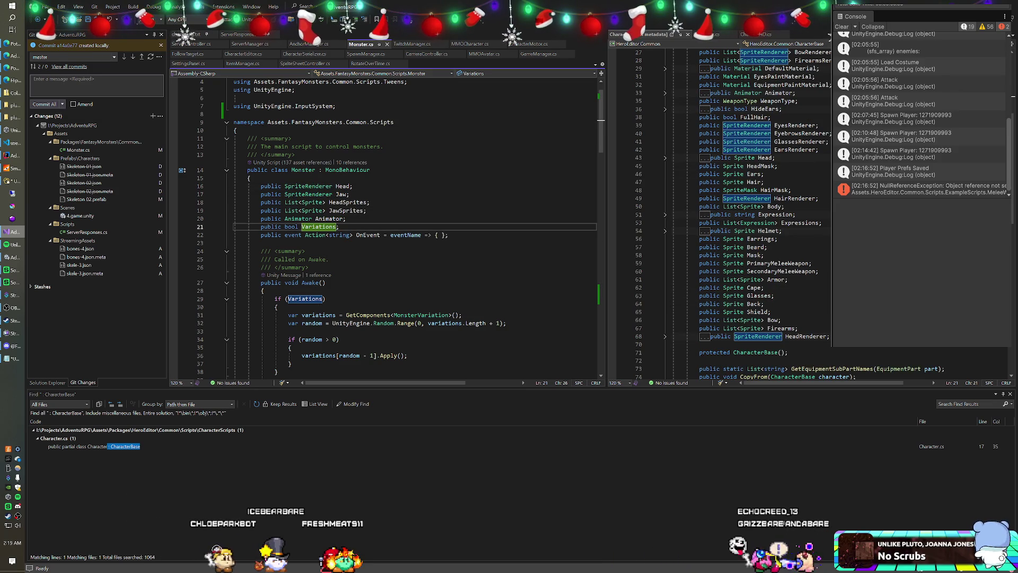
scroll(758, 223, down, 4)
scroll(763, 212, up, 7)
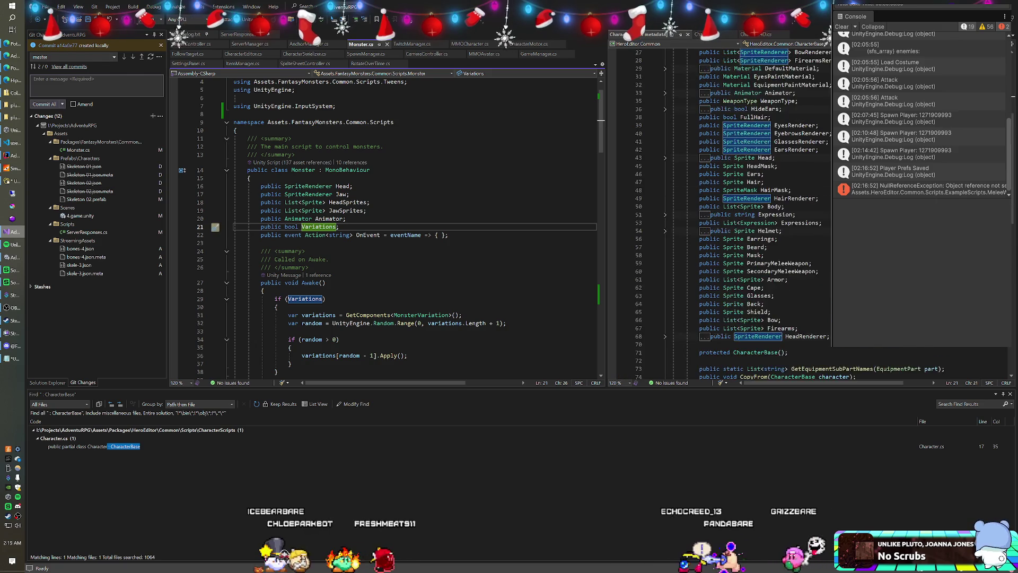
scroll(752, 212, up, 4)
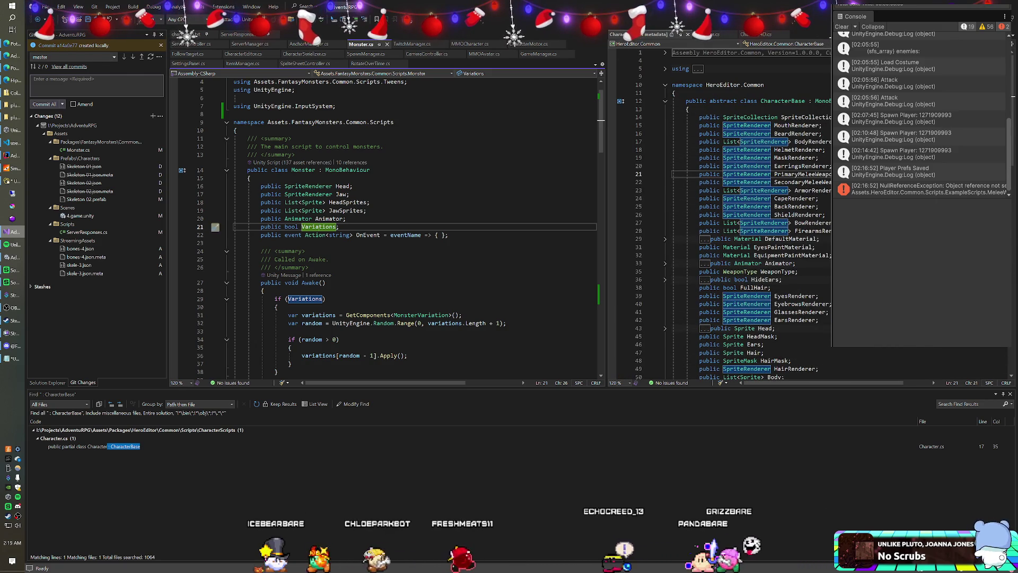
scroll(414, 228, down, 7)
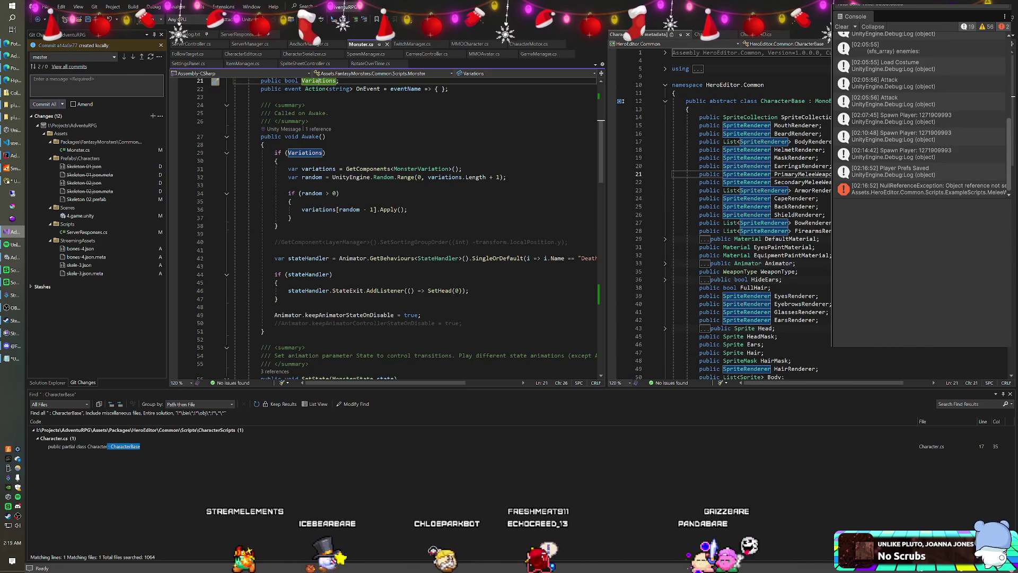
scroll(414, 228, down, 1)
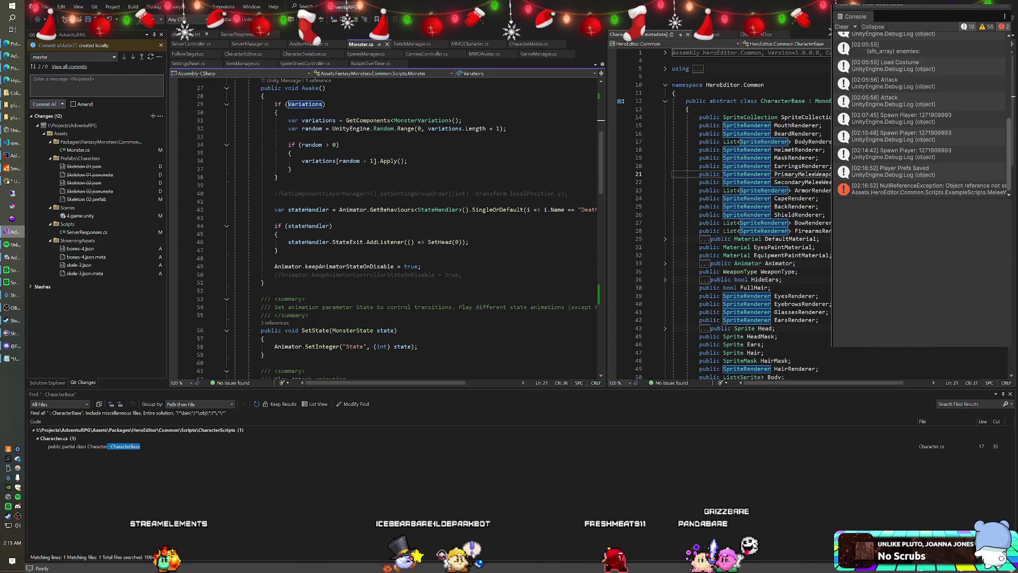
scroll(413, 228, up, 9)
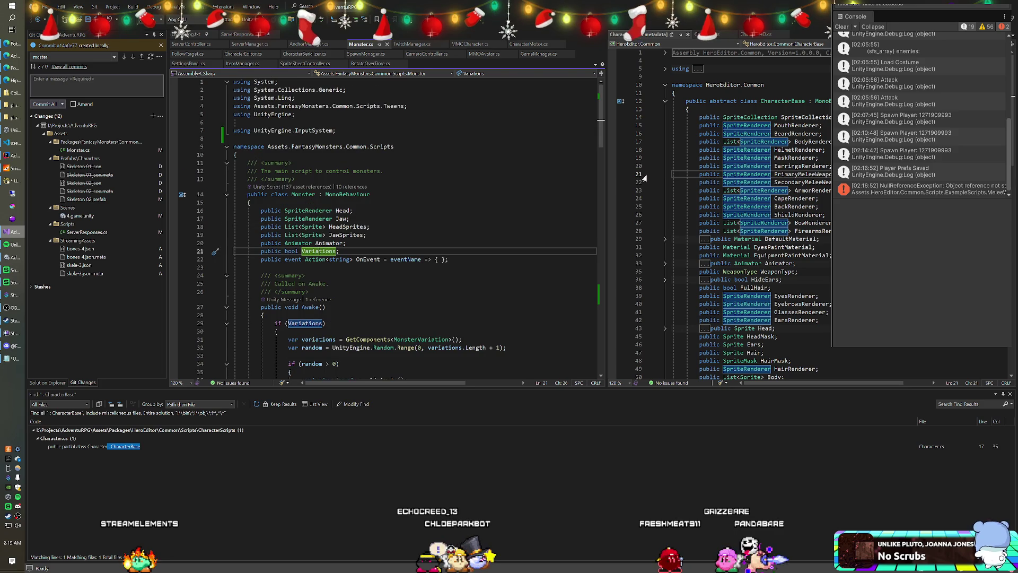
click(784, 101)
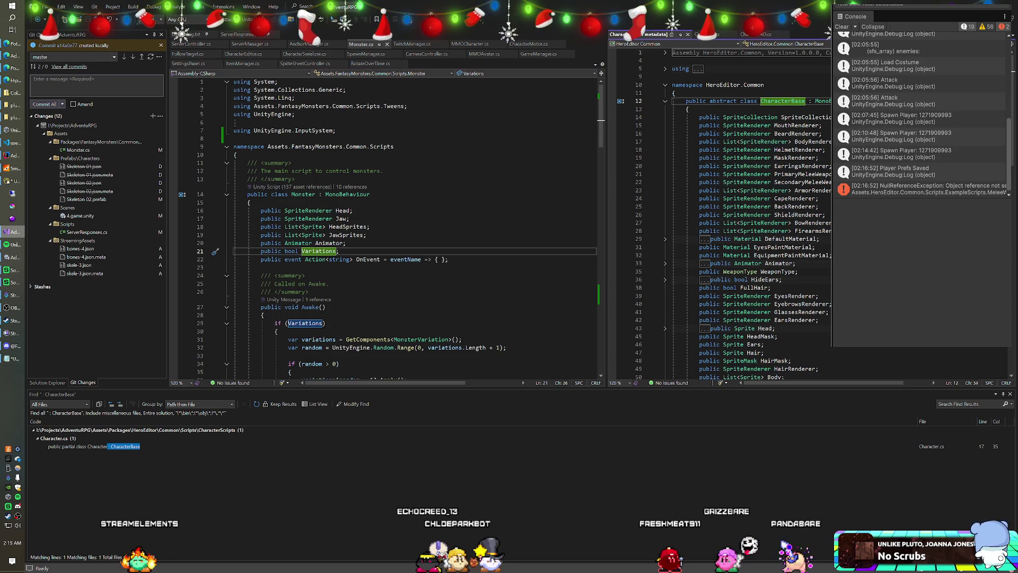
click(291, 194)
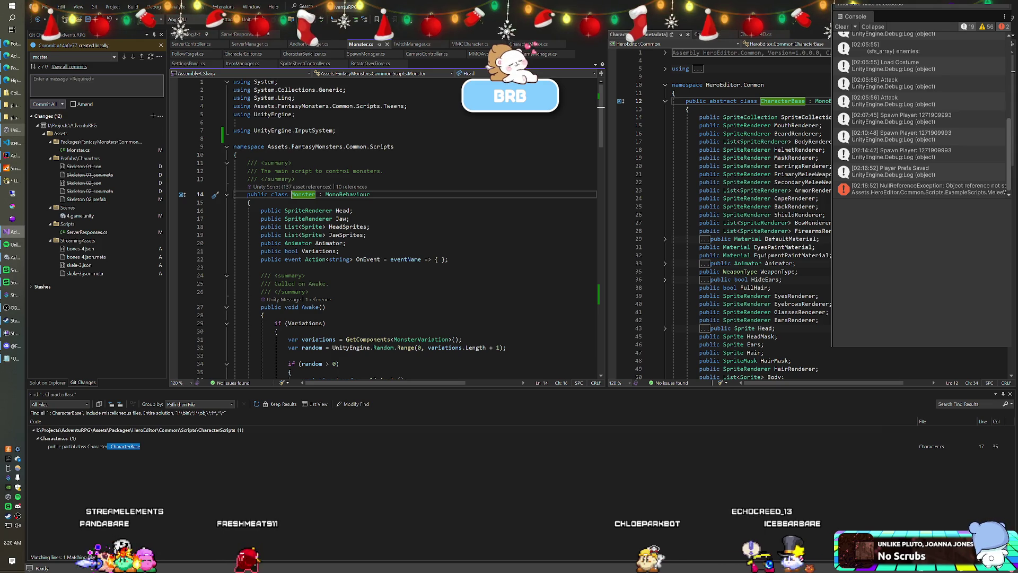
click(350, 218)
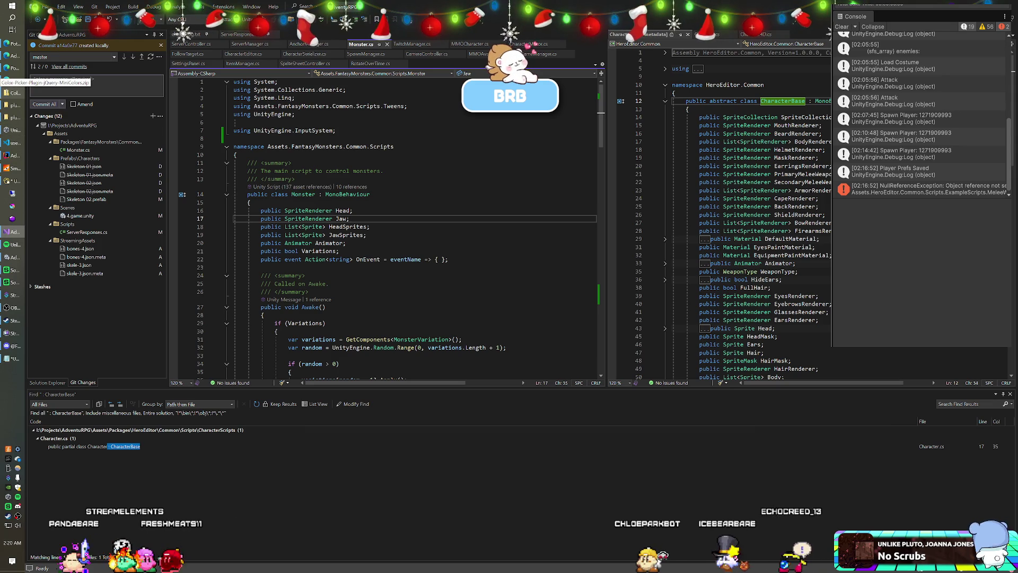
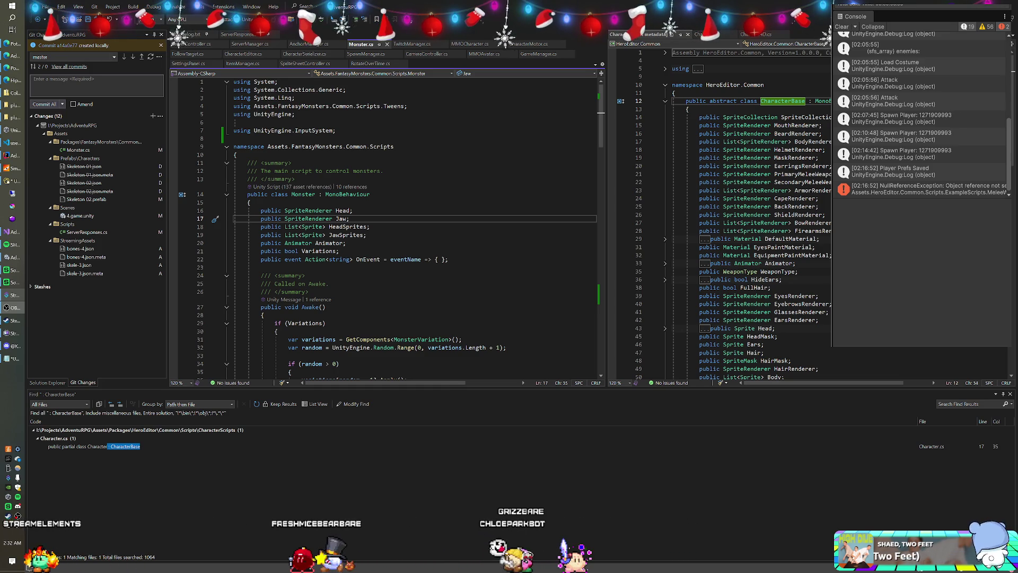
Step: Close the Find Results panel and return to the Jaw field in Monster.cs
click(384, 170)
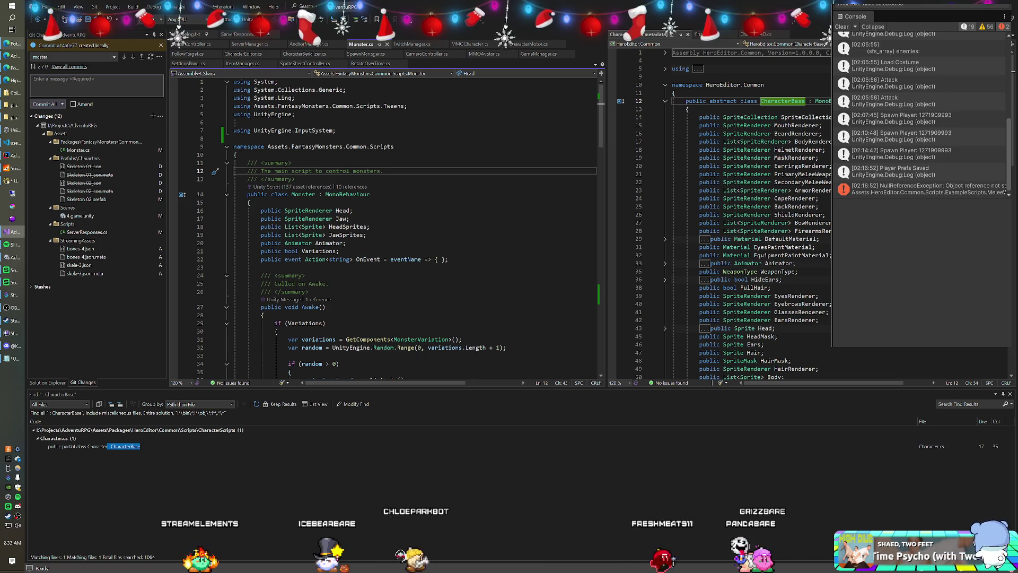
click(1010, 394)
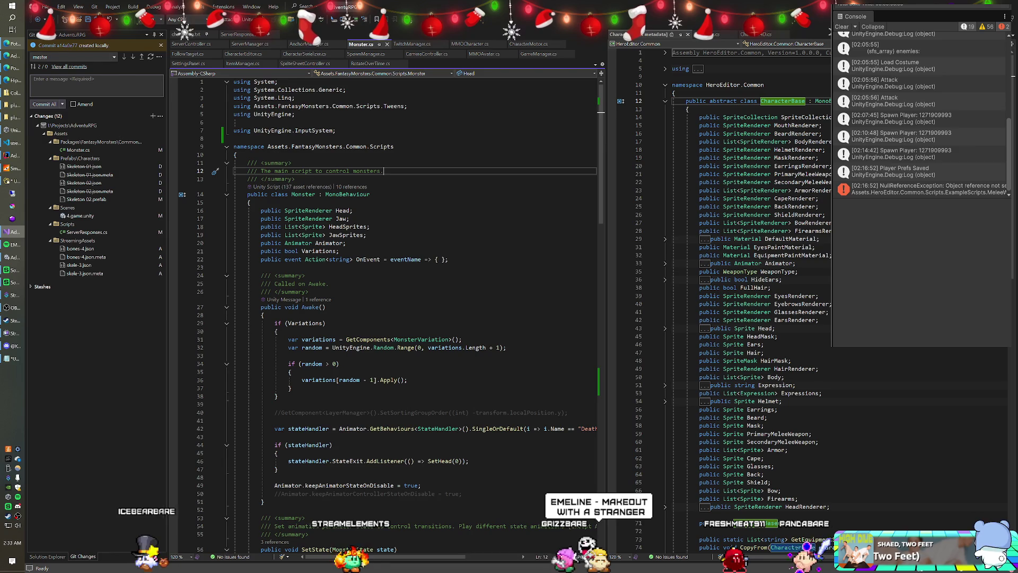
text(.)
click(349, 218)
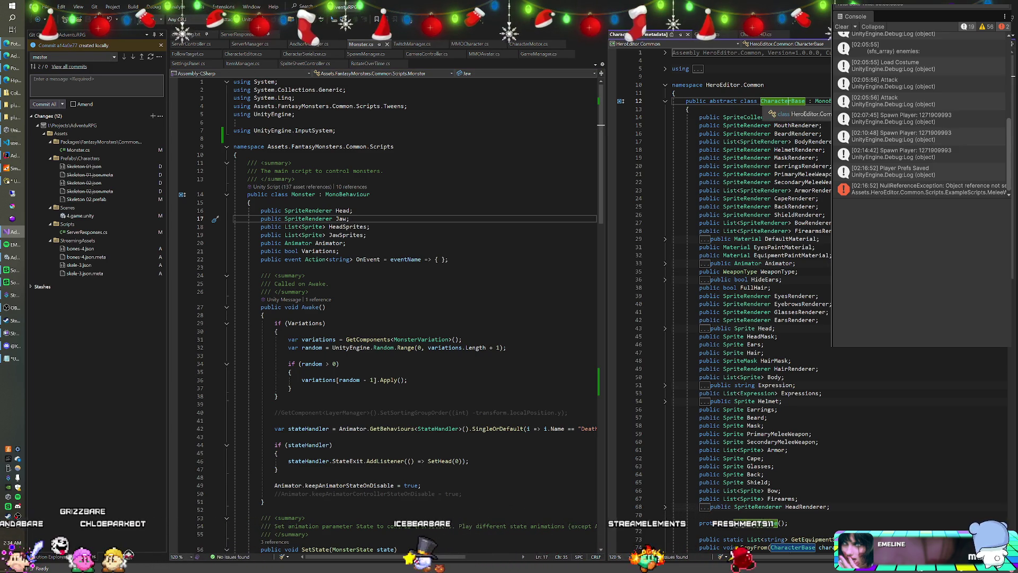
Step: Review the CharacterBase metadata, highlighting the SecondaryMeleeWeapon sprite and Equip(ItemSprite) declarations
click(787, 100)
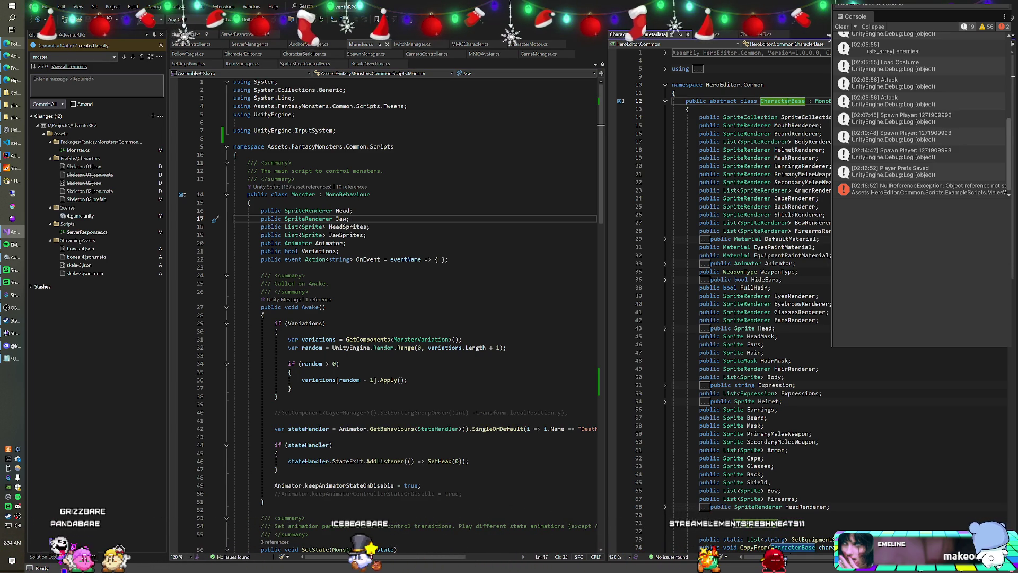
scroll(787, 100, down, 6)
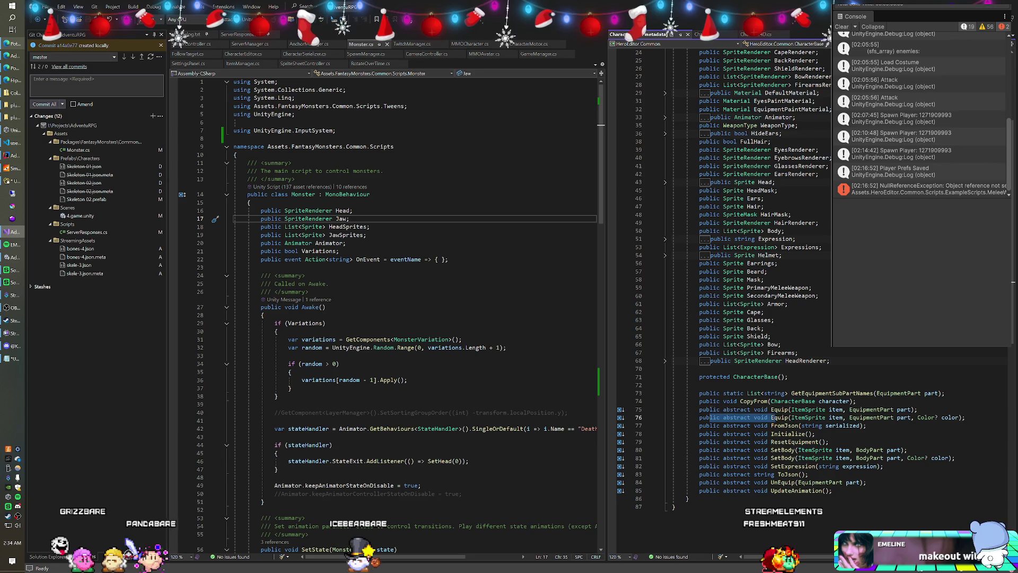
drag(717, 295, 764, 303)
drag(699, 425, 806, 418)
click(747, 425)
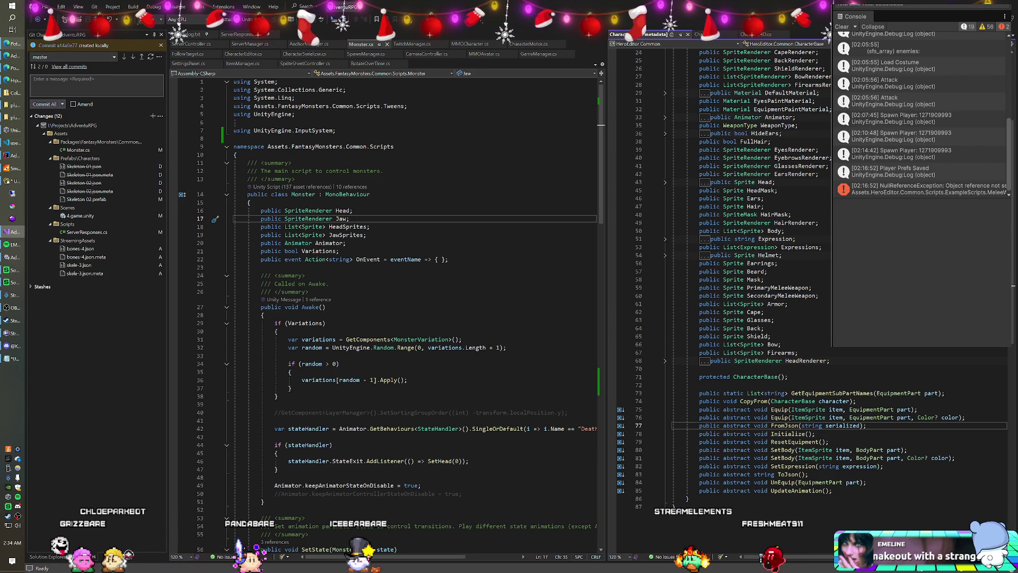
Step: In Character.cs, select the CharacterBase base class on line 17
click(711, 34)
click(817, 141)
double_click(814, 141)
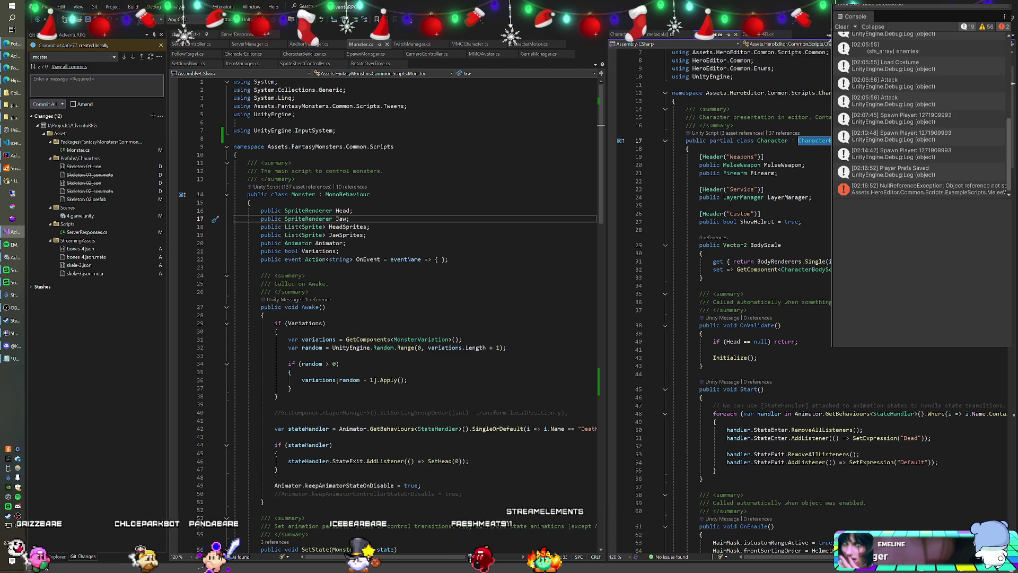
Step: Reselect CharacterBase in Character.cs, check Monster's MonoBehaviour base on line 14, then switch to Unity
click(687, 149)
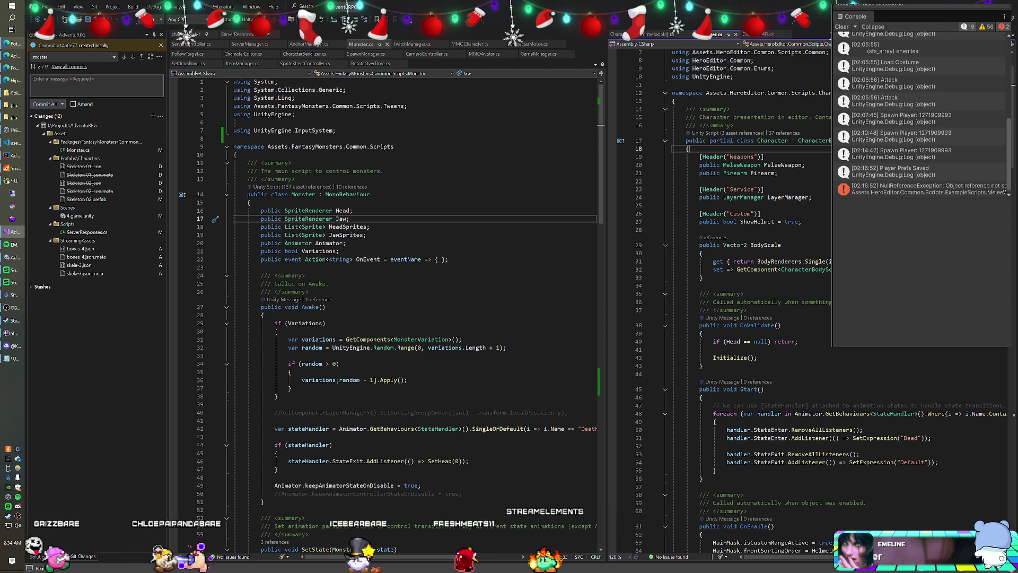
double_click(814, 141)
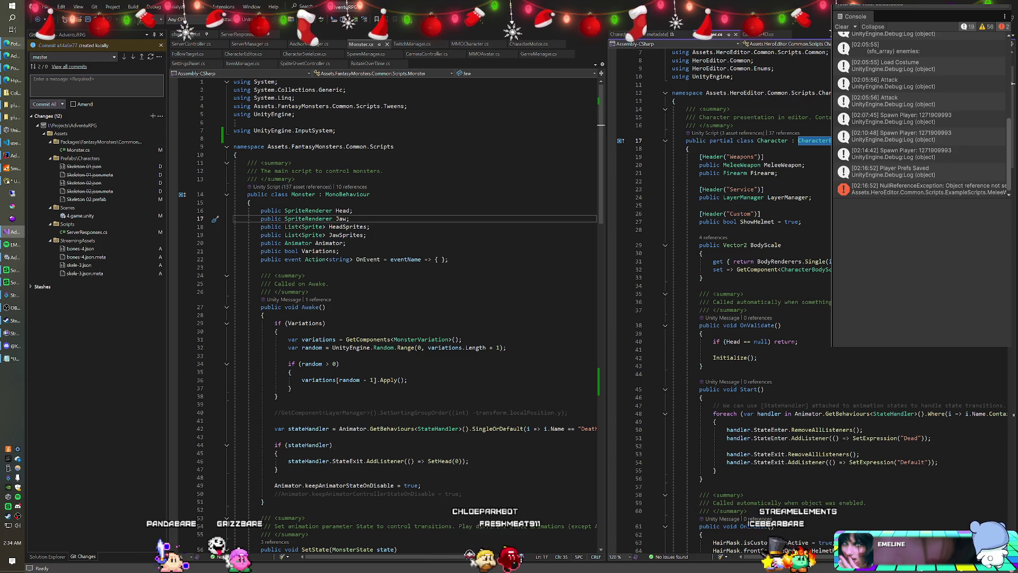
click(371, 194)
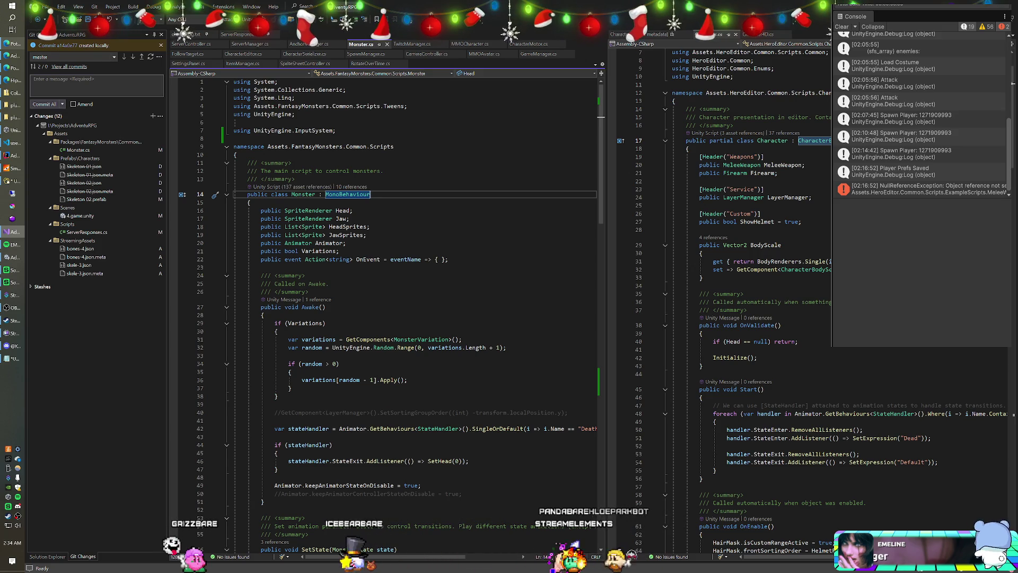
key(alt+Tab)
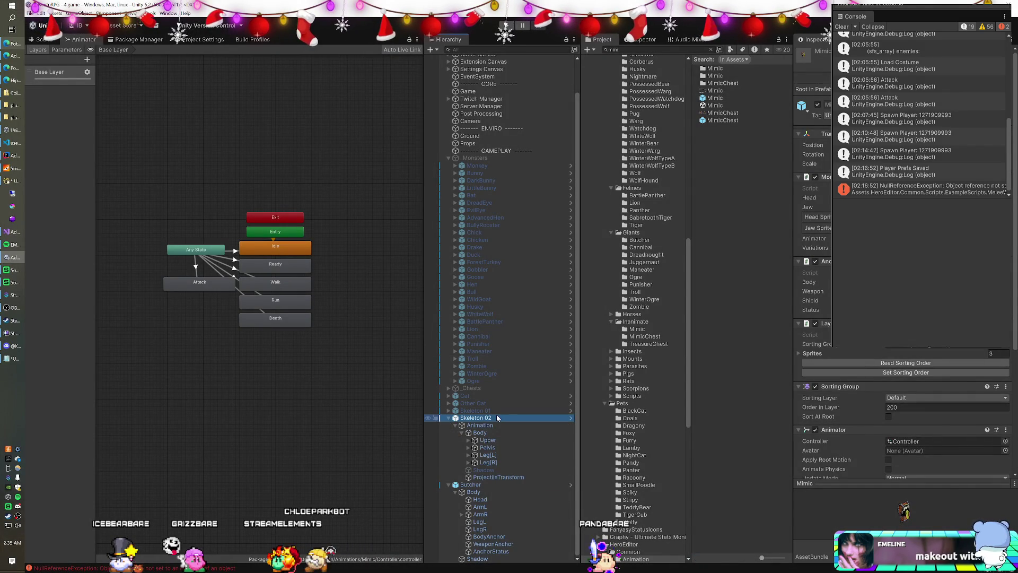
Step: Read the Skeleton 02 animator's widened Parameters list, then show the Butcher's animator graph
click(490, 426)
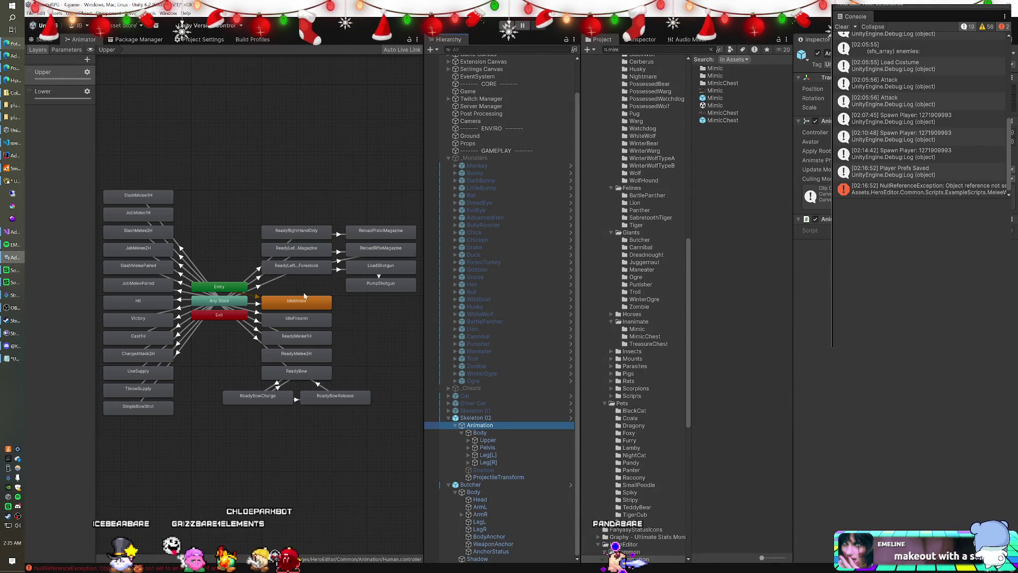
click(69, 50)
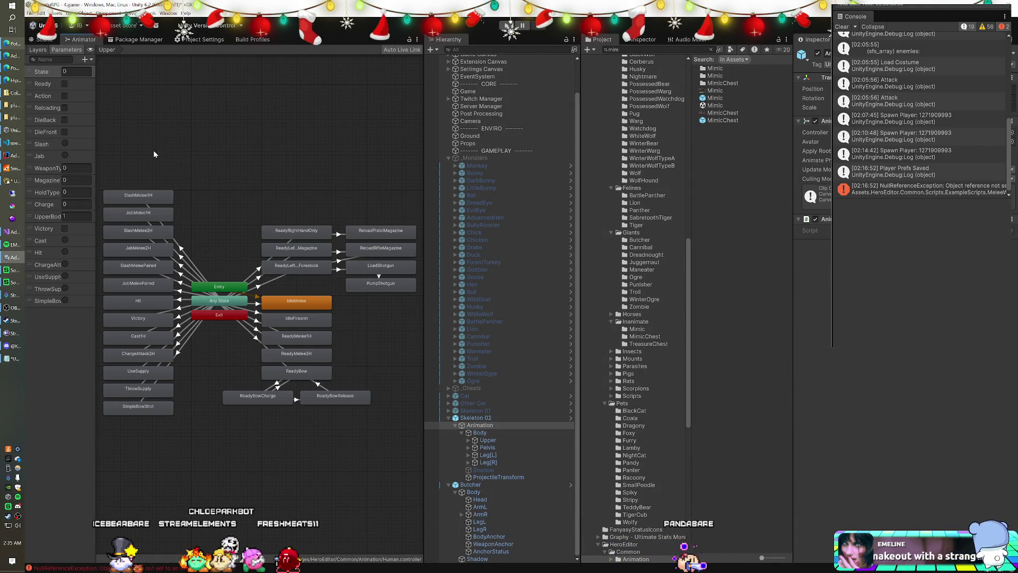
drag(95, 140, 125, 140)
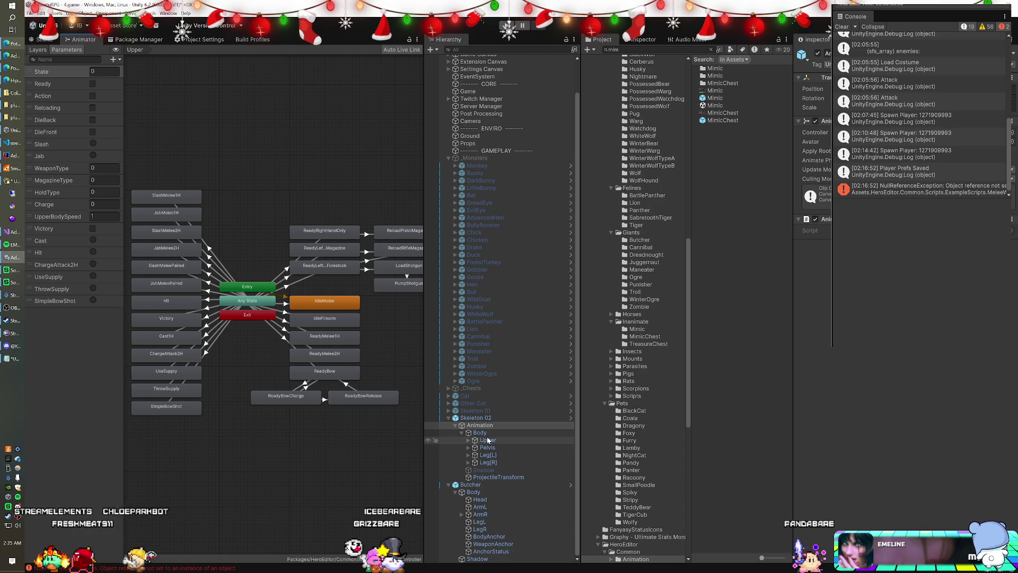
click(480, 486)
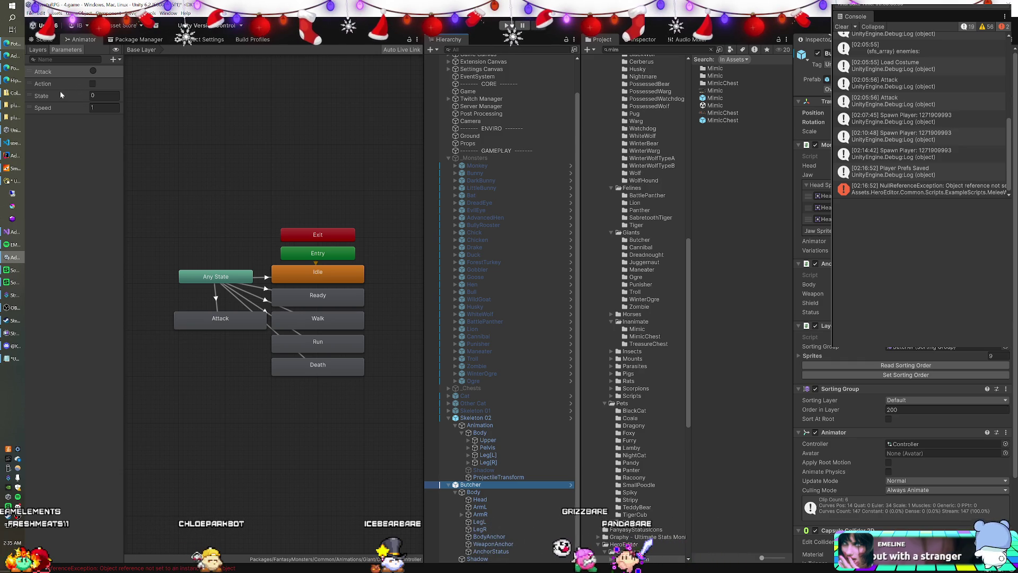
Step: Start renaming the Attack parameter, then revert it back to Attack
click(60, 75)
double_click(59, 74)
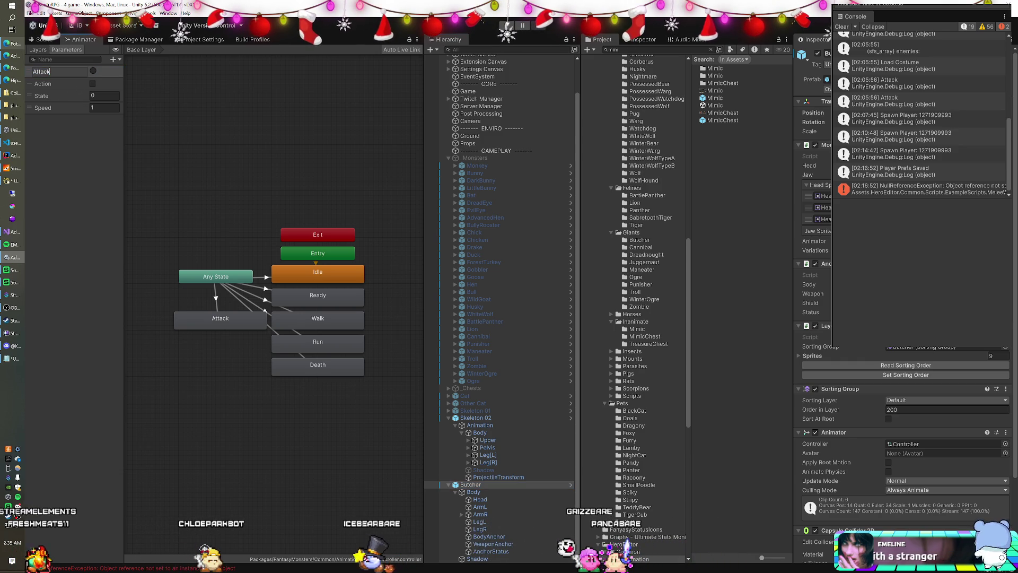
text(1)
key(BackSpace)
key(BackSpace)
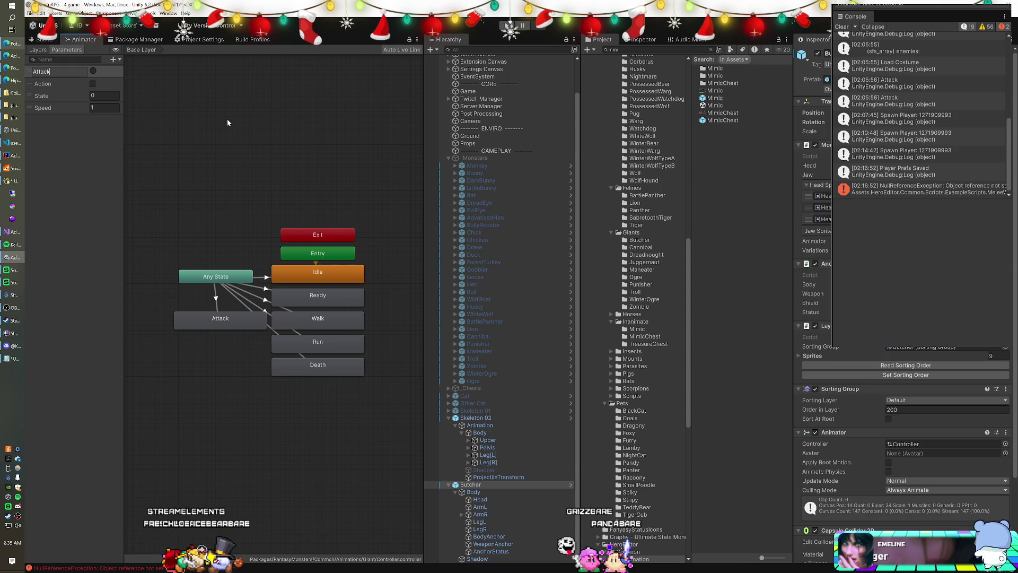
click(214, 120)
Step: Reselect the Butcher and locate its Giant Controller asset in the Project window
click(484, 484)
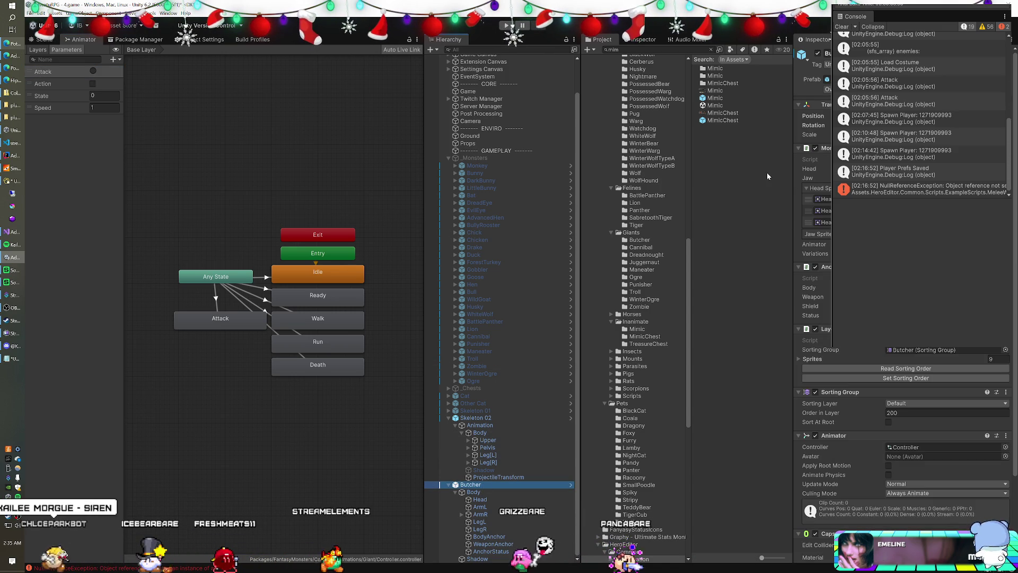
click(813, 244)
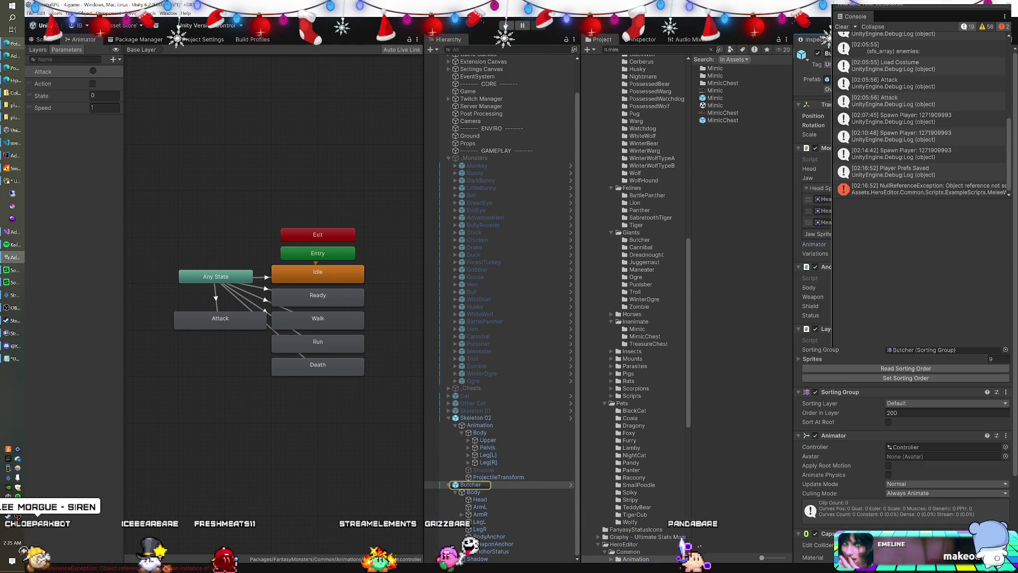
scroll(901, 265, down, 3)
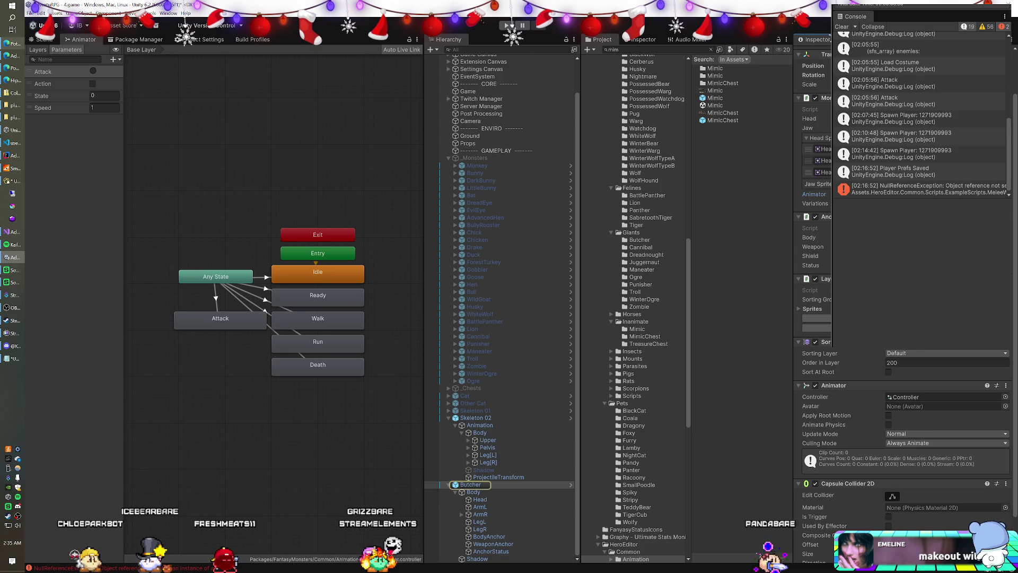
scroll(901, 318, down, 1)
scroll(901, 318, down, 1)
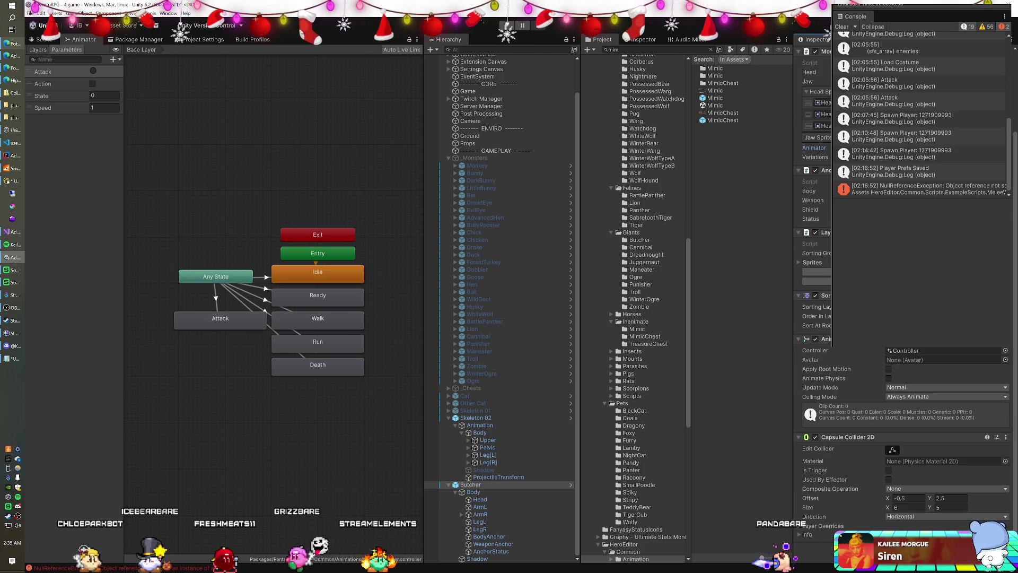
click(912, 351)
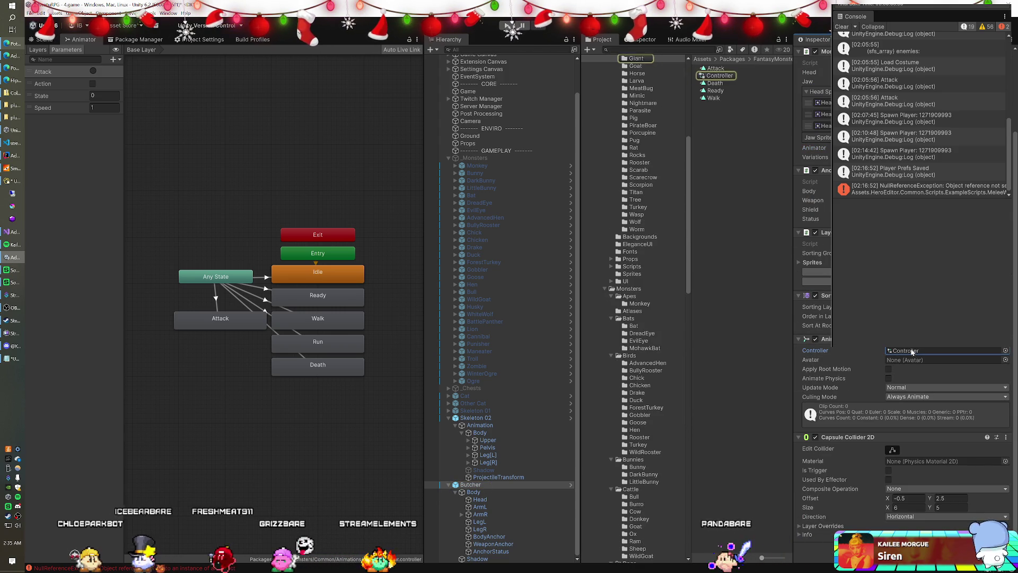
click(719, 75)
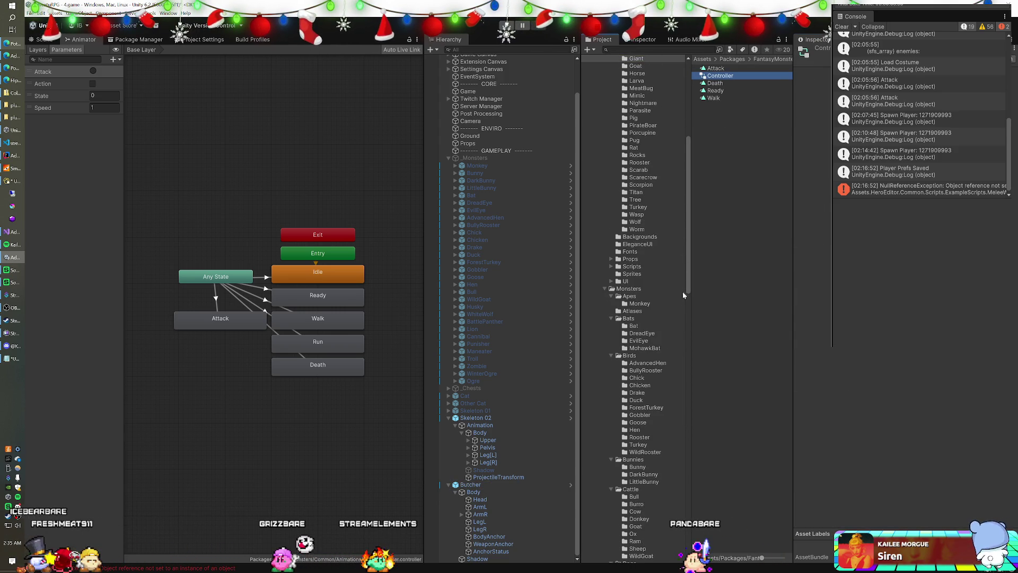
scroll(679, 301, up, 5)
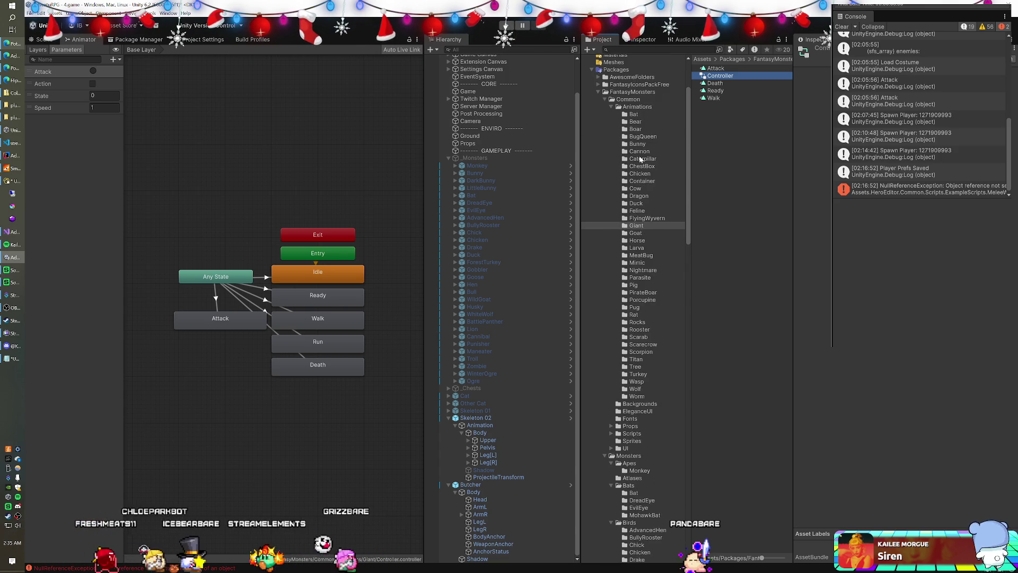
Step: Browse the package's Animations folder, including the Bat subfolder
click(638, 107)
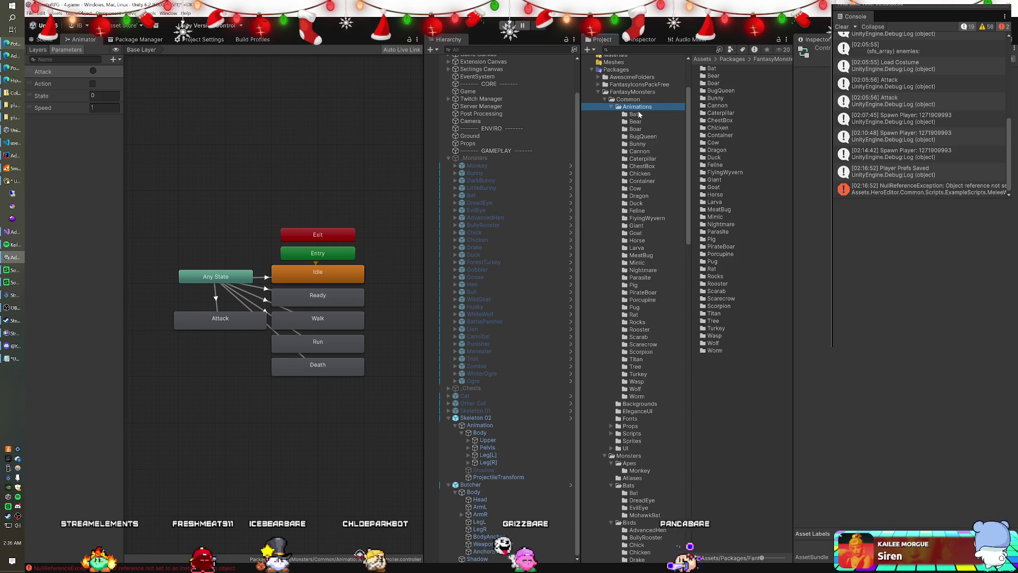
click(639, 114)
click(638, 107)
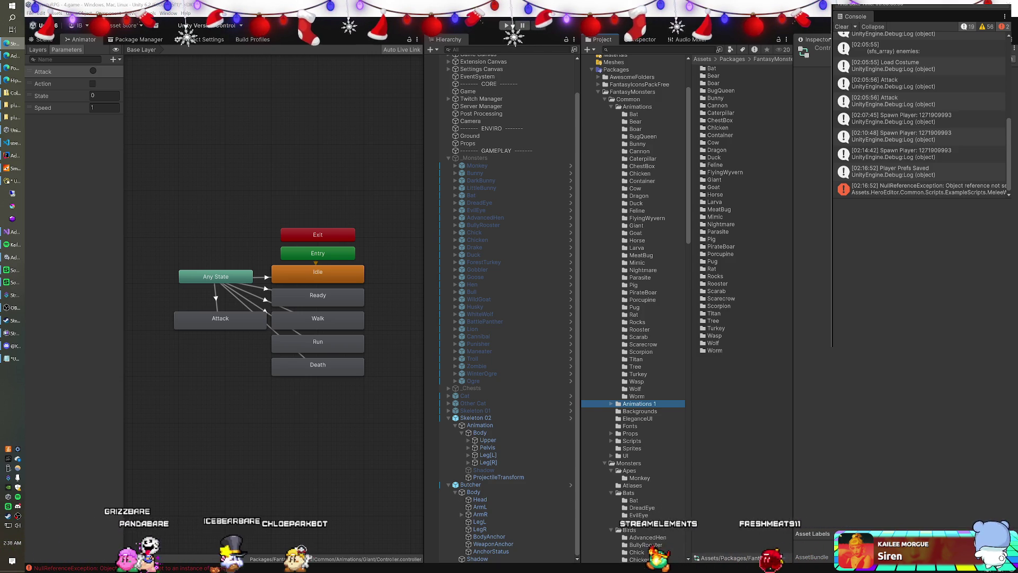
Step: Move the copied Animations 1 folder, now Fantasy Monsters, into Assets/Animation and expand it
click(576, 26)
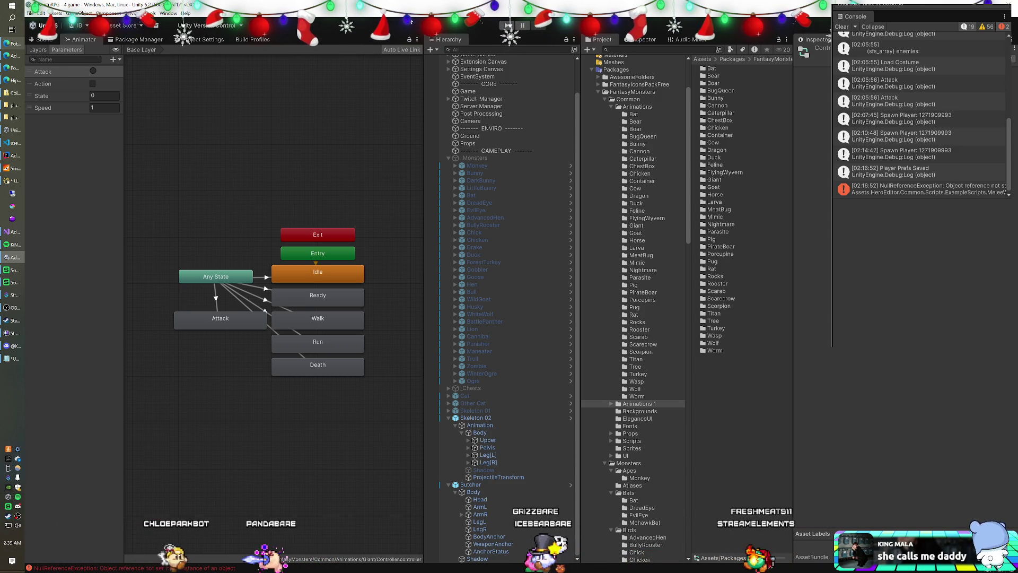
click(629, 405)
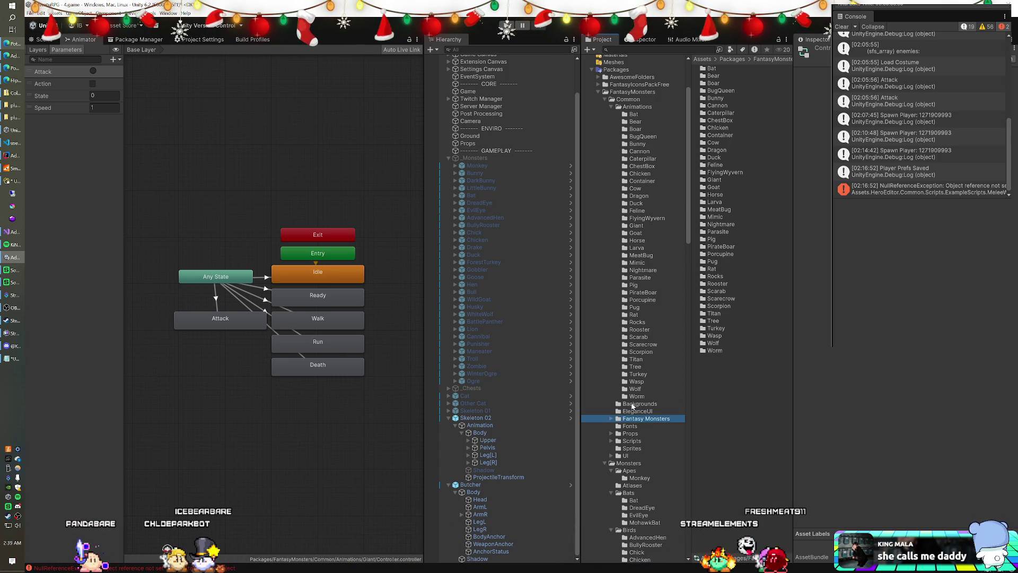
scroll(684, 303, up, 3)
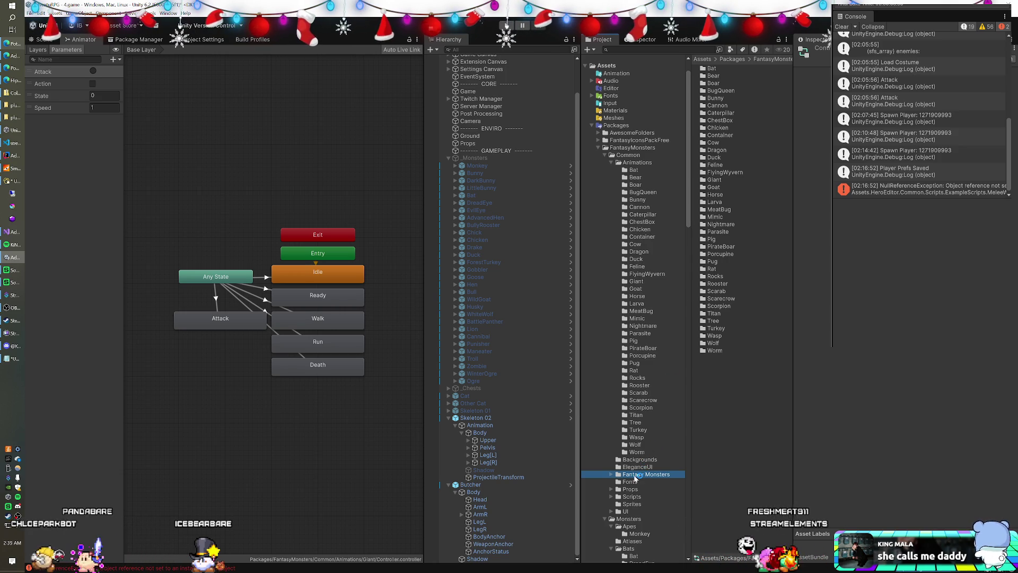
drag(635, 479, 613, 76)
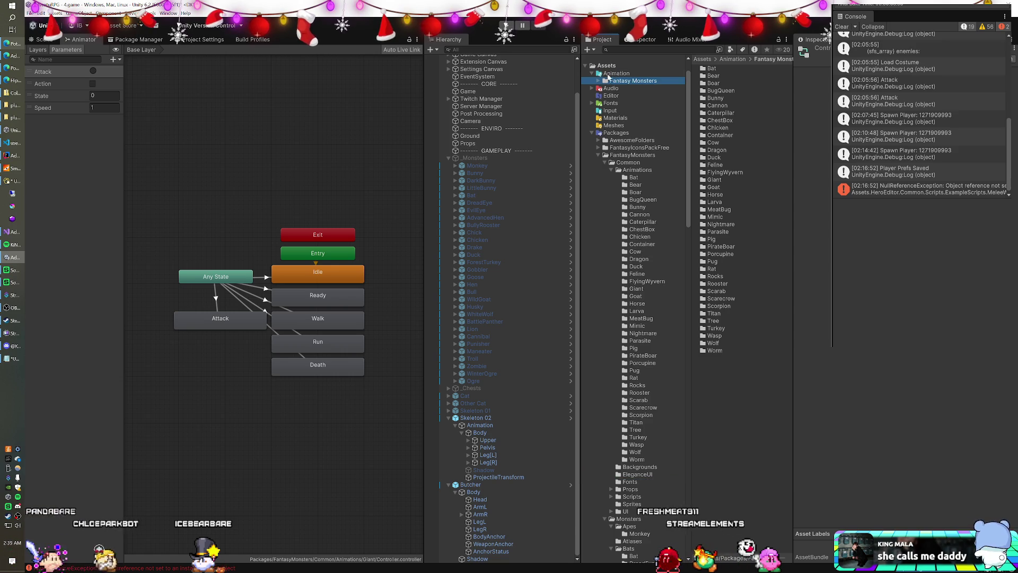
click(598, 82)
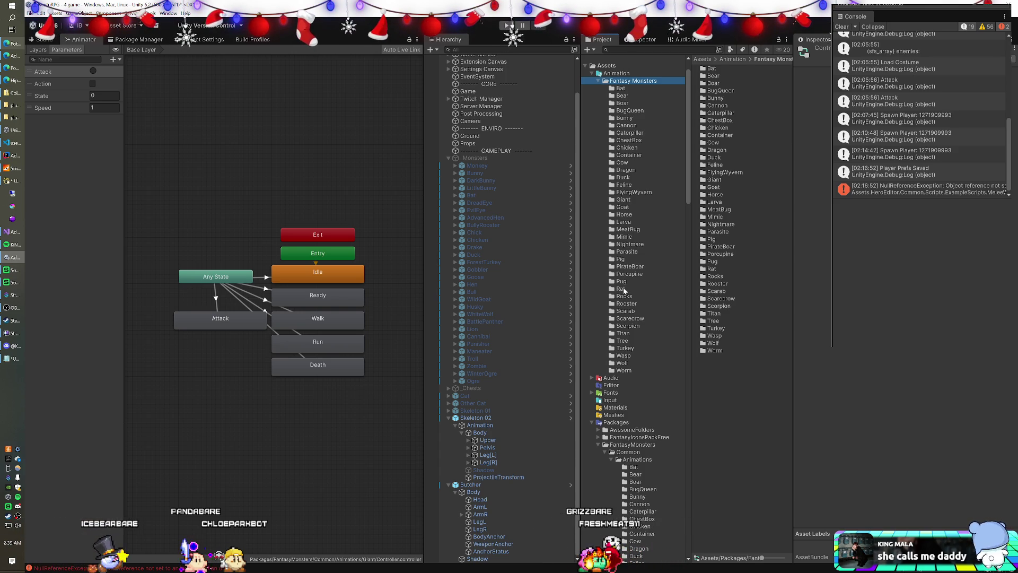
click(484, 485)
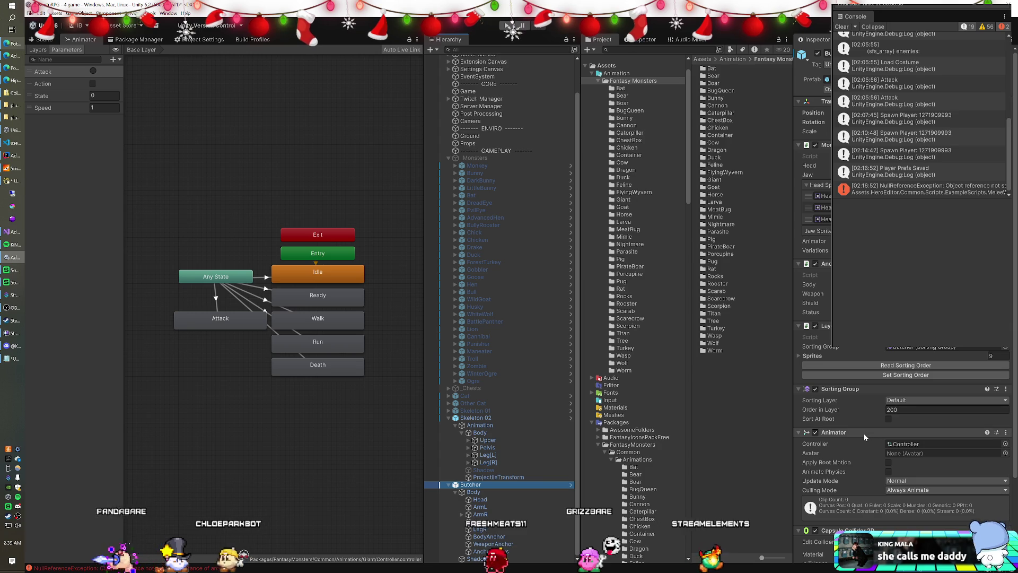
Step: Assign the copied Fantasy Monsters/Giant controller to the Butcher's Animator Controller field
click(897, 445)
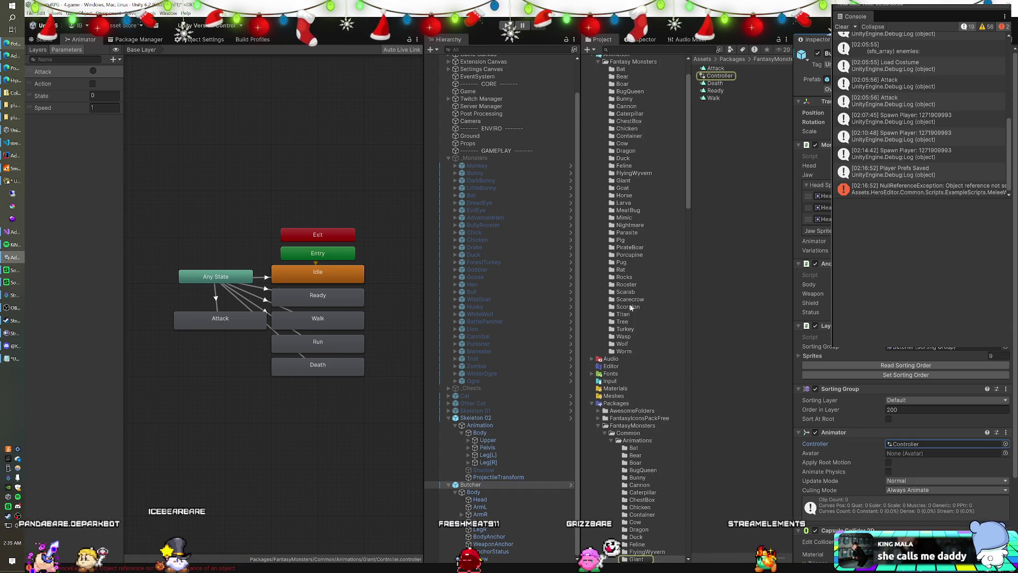
scroll(635, 316, up, 3)
click(620, 229)
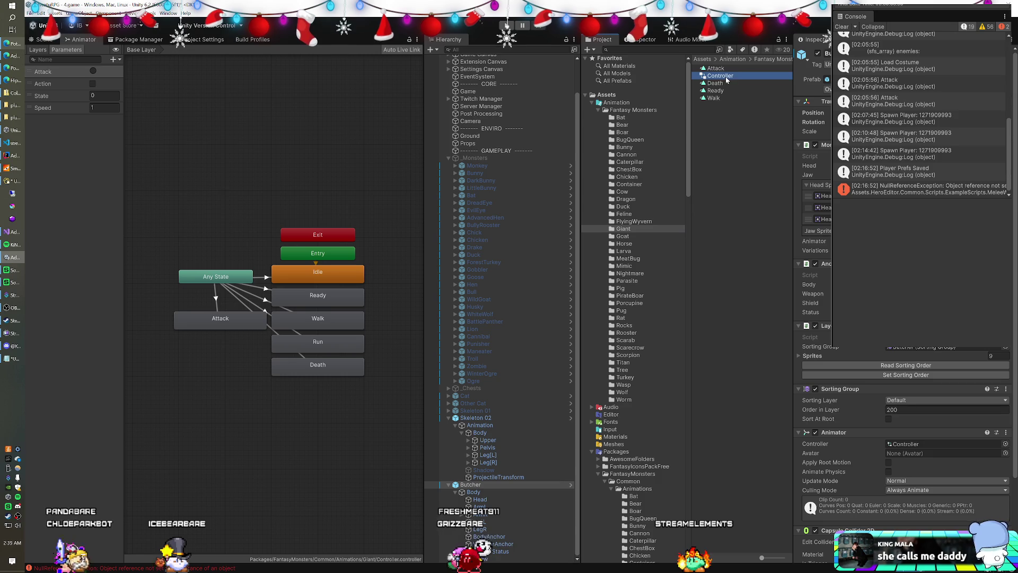
mouse_move(719, 76)
mouse_down()
mouse_move(901, 403)
mouse_move(905, 447)
mouse_up()
Step: Rename the assigned controller asset to Giant
click(904, 447)
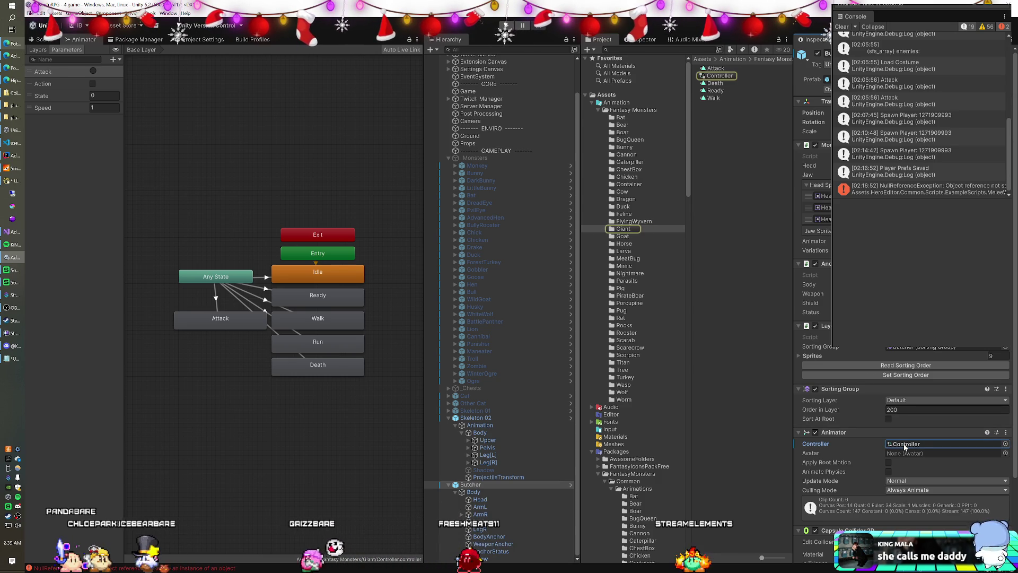
click(716, 76)
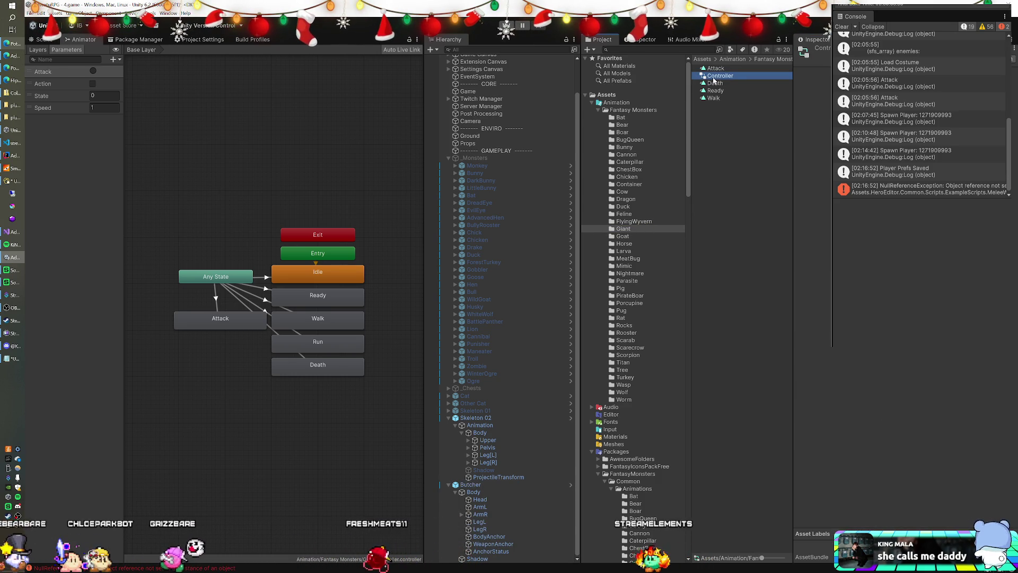
key(F2)
text(Giant)
key(Return)
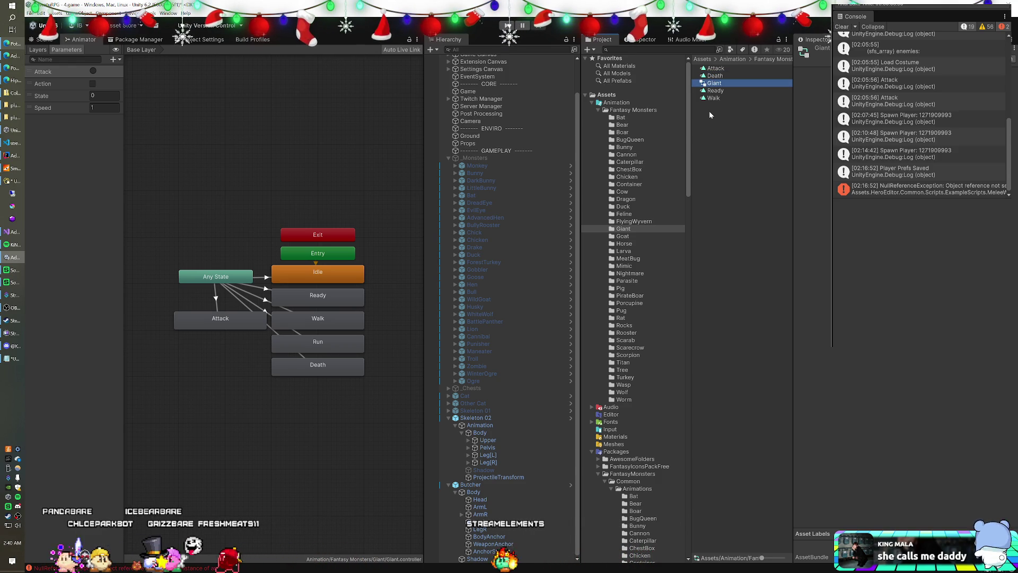
Step: Reselect the Butcher's Animator, confirm the Attack 1 parameter name, and return to Visual Studio
click(478, 492)
click(481, 485)
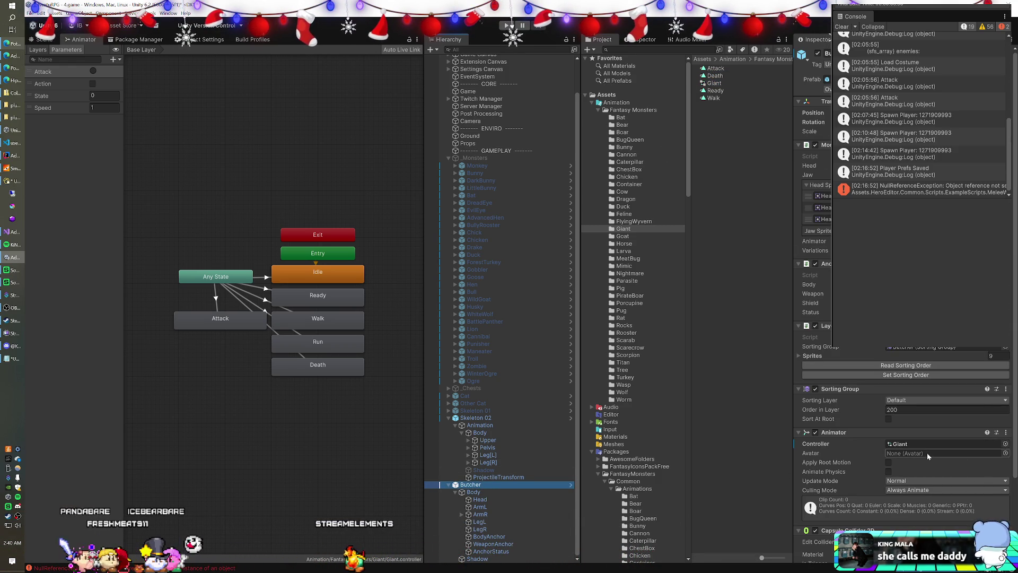
double_click(52, 73)
text(1)
key(Return)
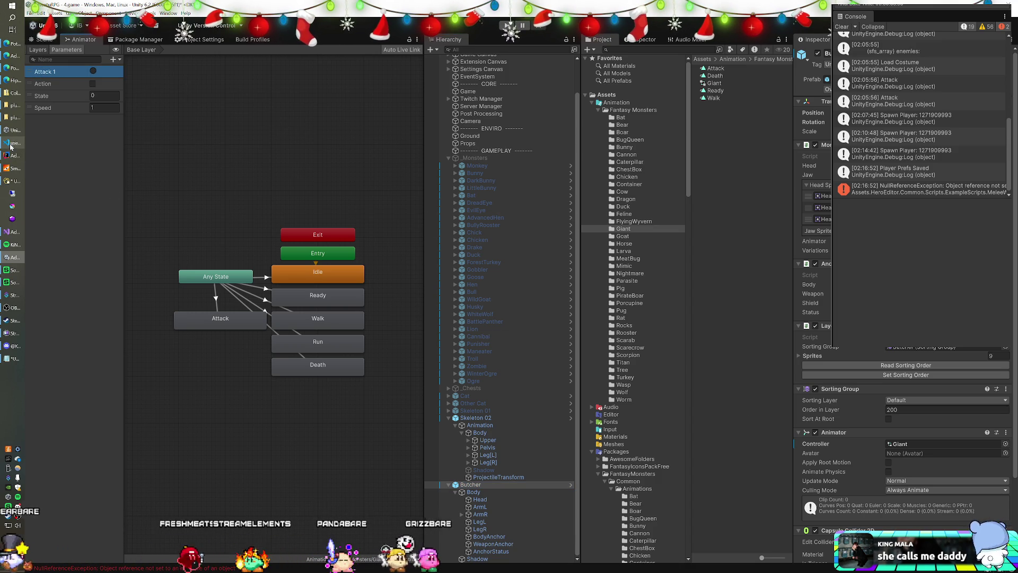
click(9, 234)
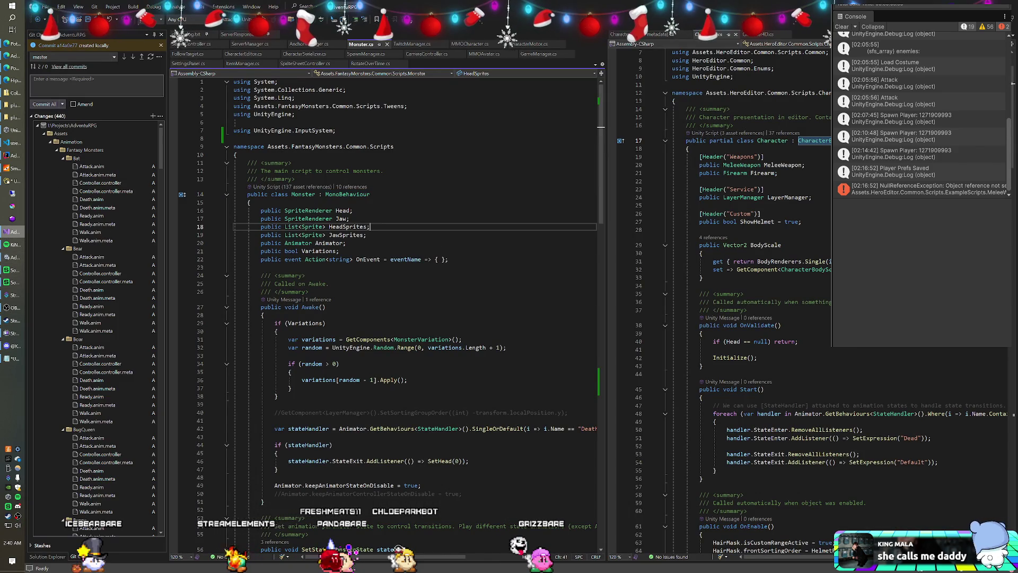
Step: Delete the Debug.Log("Attack") line in Monster's Update method
scroll(430, 232, down, 10)
scroll(429, 231, down, 4)
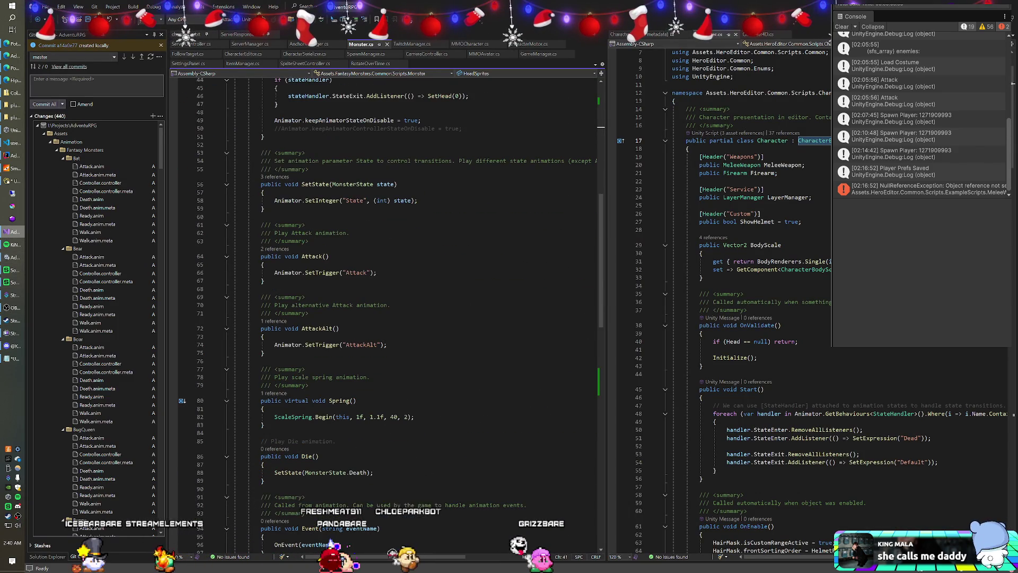
scroll(330, 544, down, 1)
scroll(387, 312, down, 13)
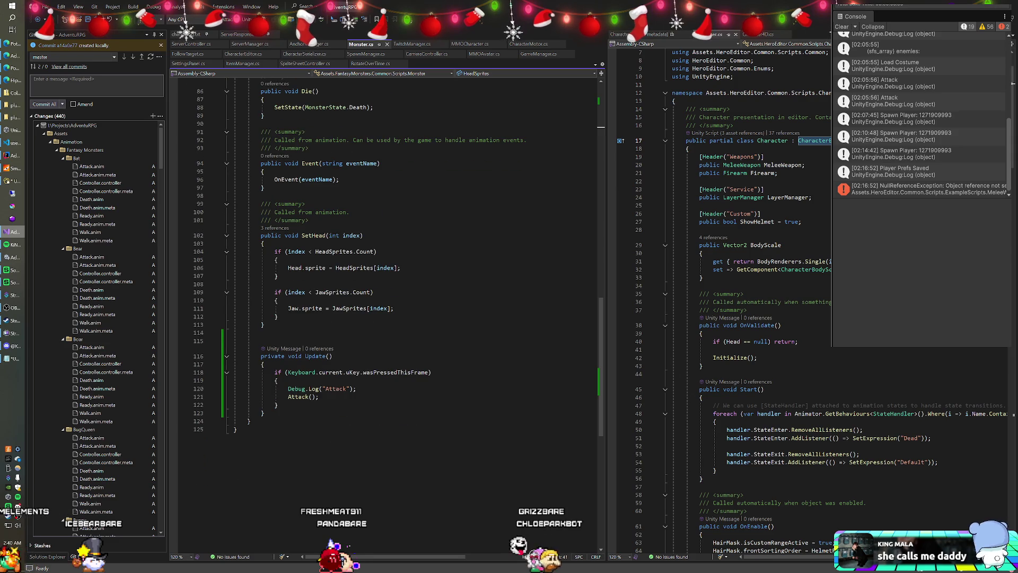
scroll(387, 265, up, 1)
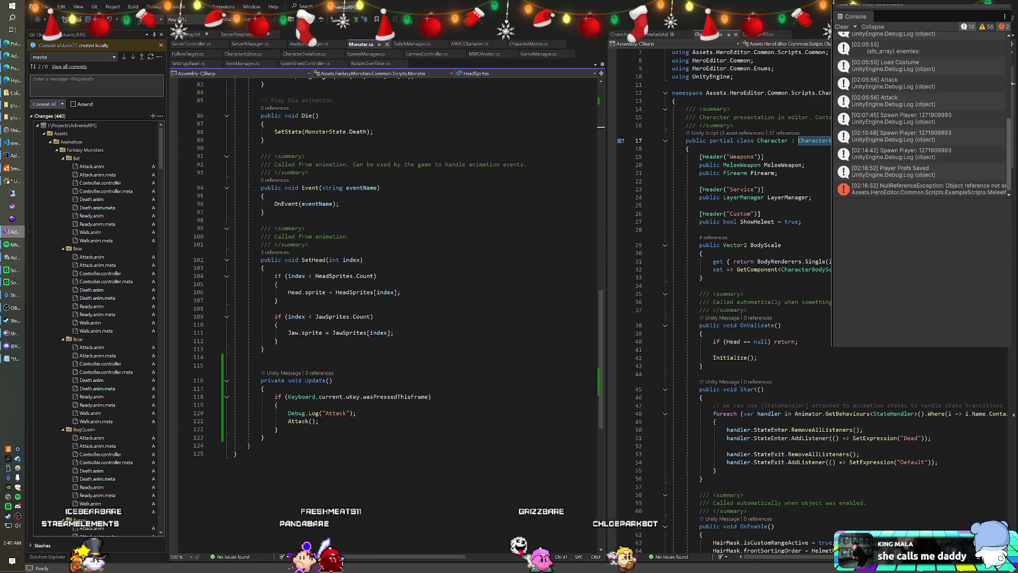
drag(357, 413, 286, 413)
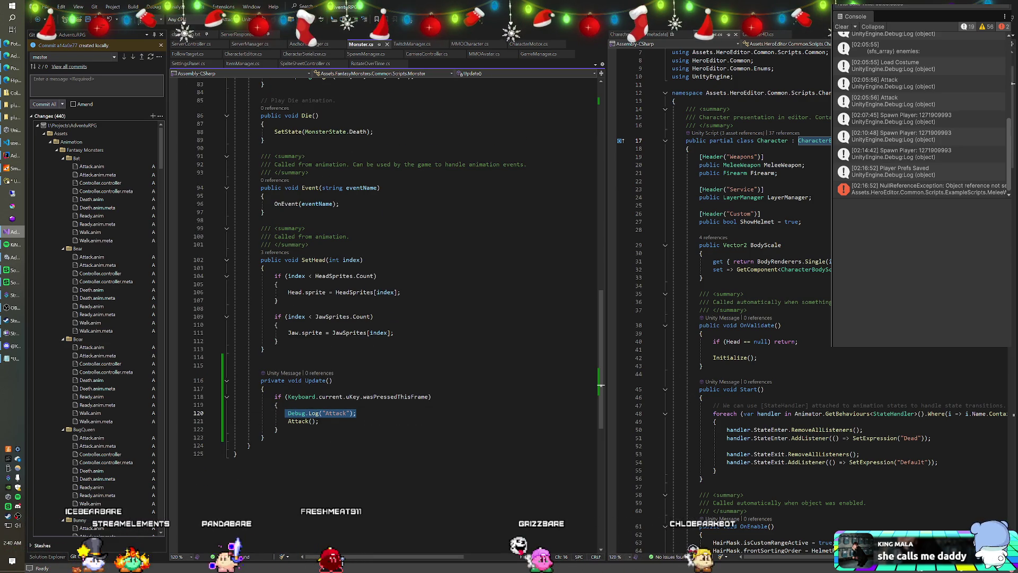
key(Delete)
Step: Type animator.SetTrigger( in its place before the Attack() call
text(animat)
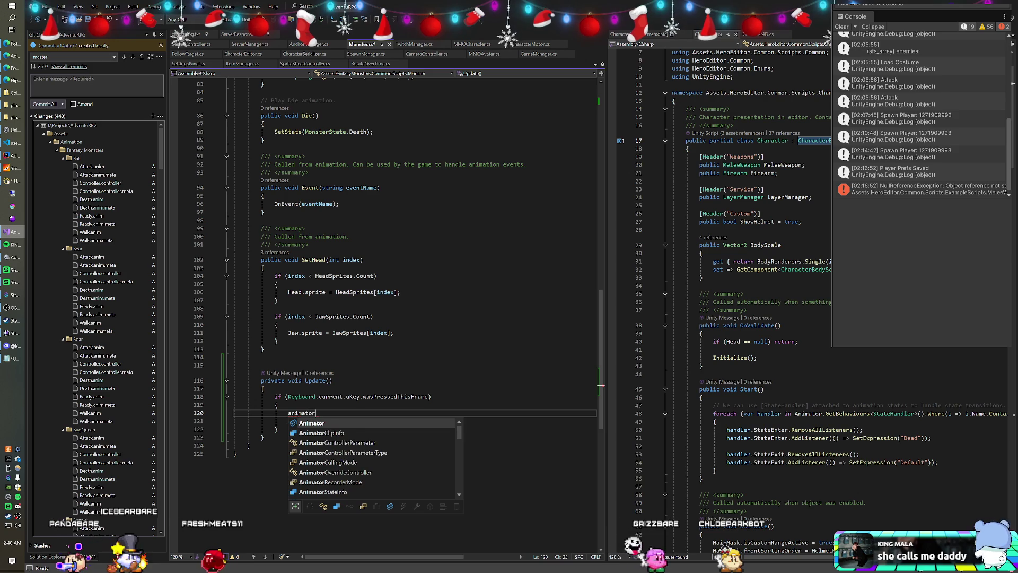
text(or)
scroll(387, 313, up, 8)
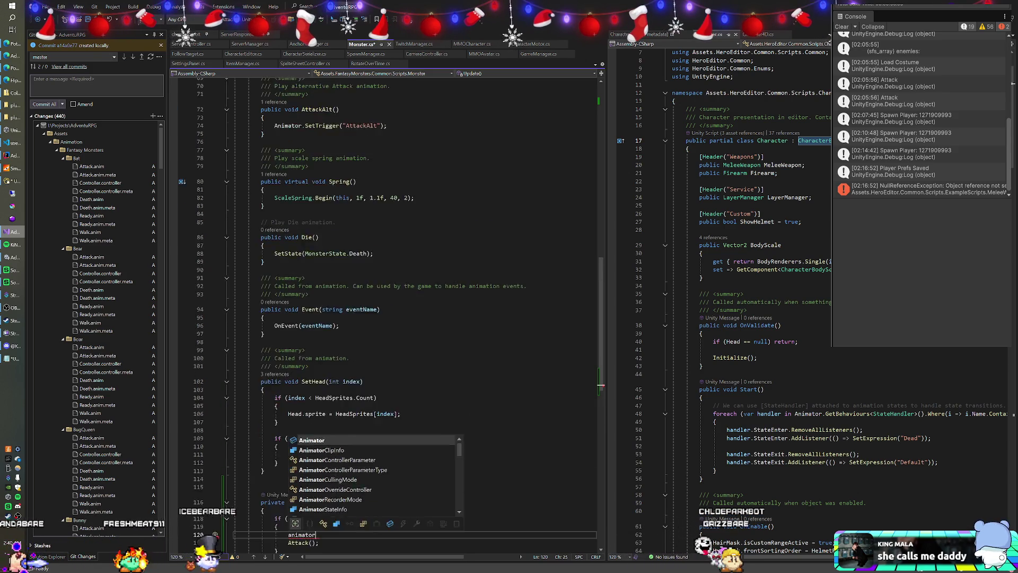
scroll(387, 312, down, 10)
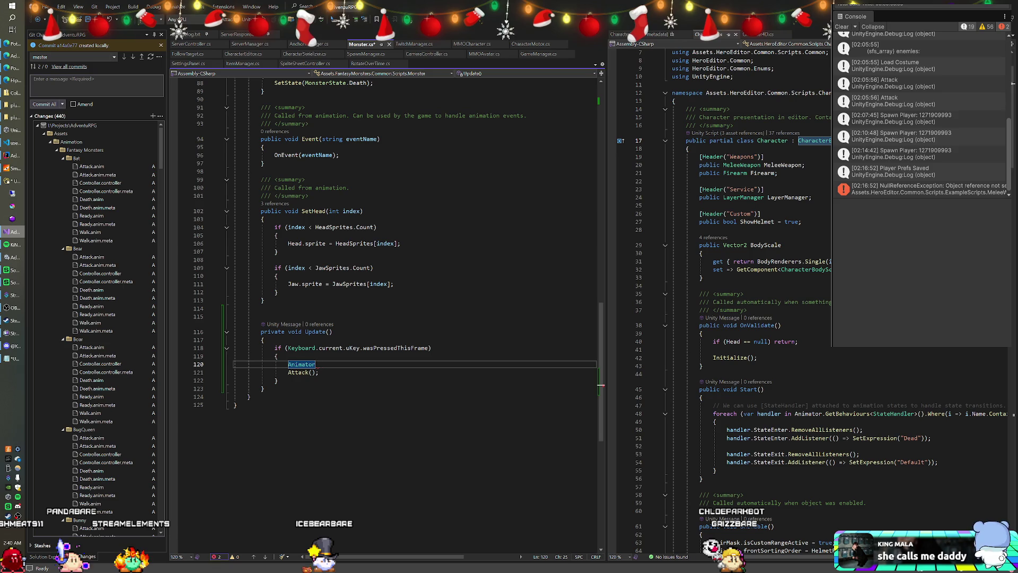
text(.)
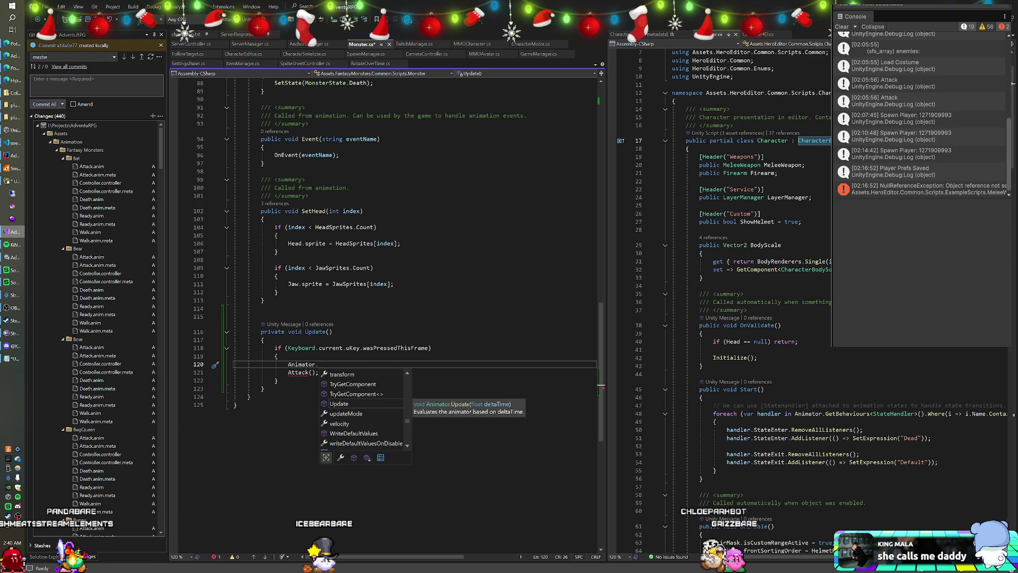
text(SetTrigger)
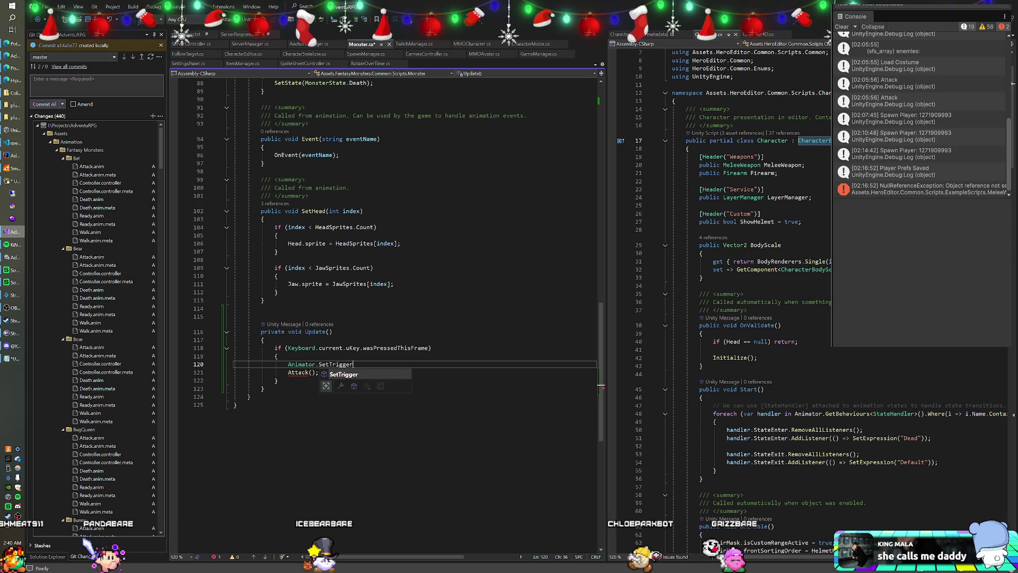